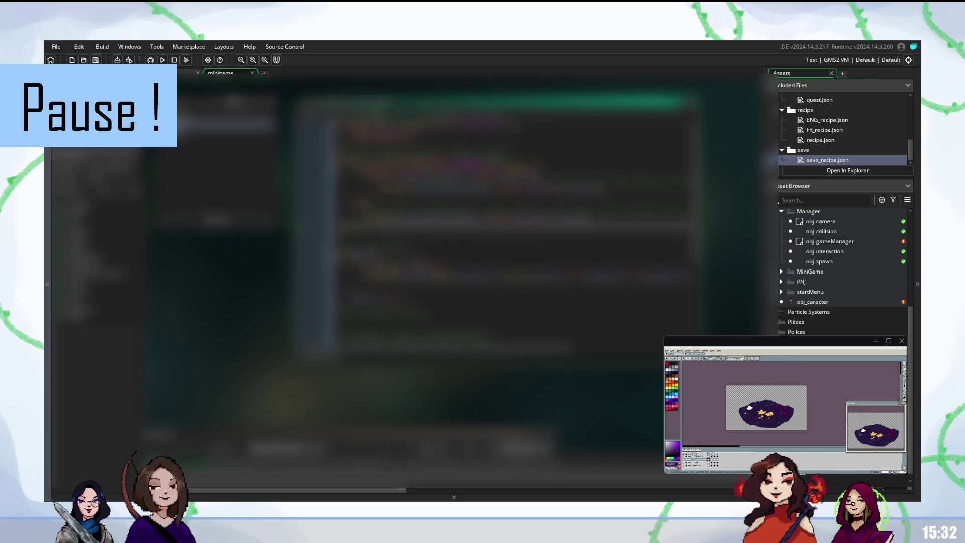
Scroll through the current script and return the cursor to its top line
{"action": "left_click", "coordinate": [382, 299]}
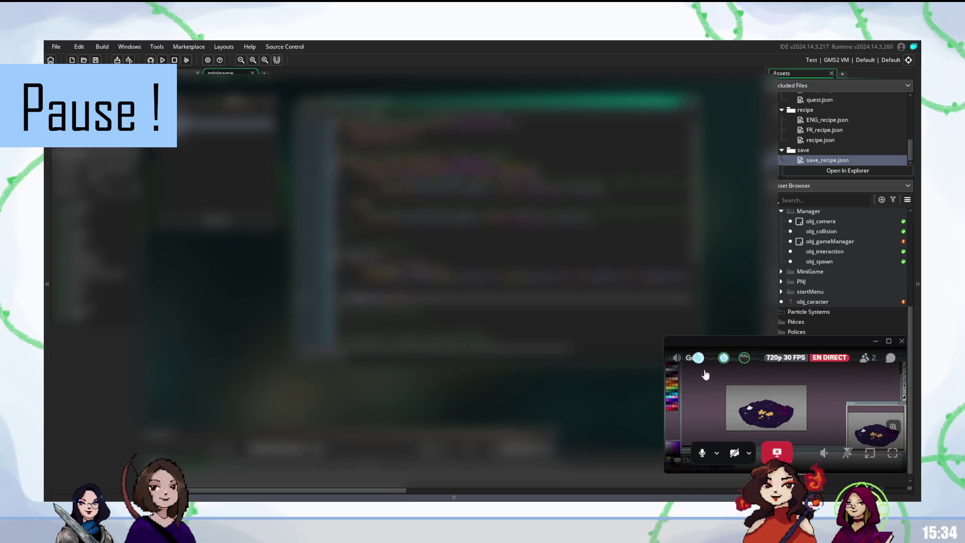
{"action": "scroll", "coordinate": [842, 272], "scroll_direction": "down", "scroll_amount": 1}
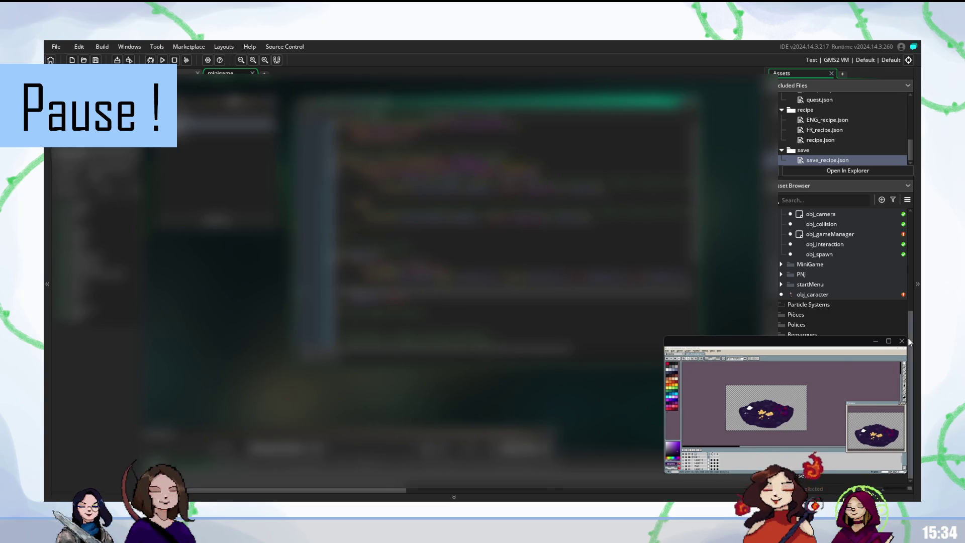
{"action": "scroll", "coordinate": [842, 271], "scroll_direction": "up", "scroll_amount": 4}
{"action": "scroll", "coordinate": [860, 335], "scroll_direction": "down", "scroll_amount": 5}
{"action": "scroll", "coordinate": [861, 335], "scroll_direction": "up", "scroll_amount": 3}
{"action": "scroll", "coordinate": [861, 336], "scroll_direction": "down", "scroll_amount": 3}
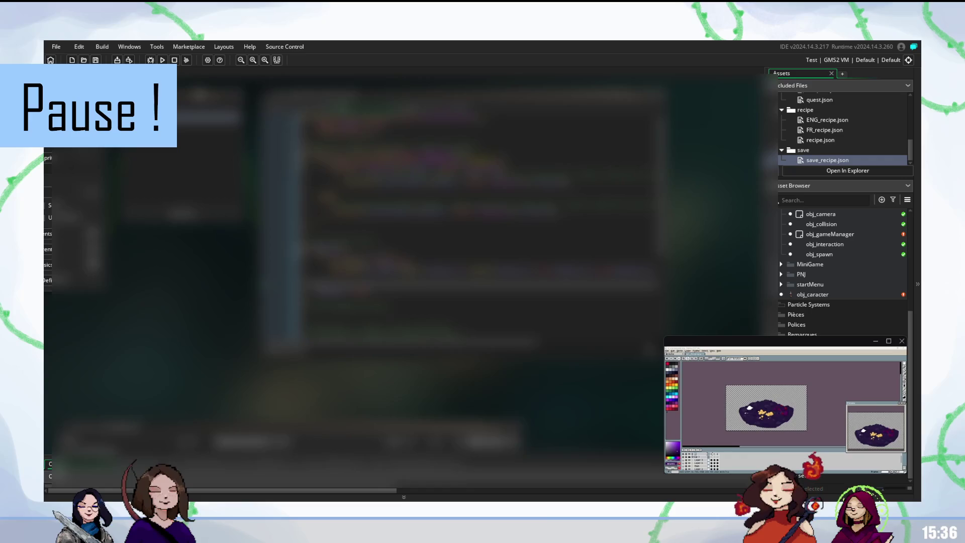
{"action": "scroll", "coordinate": [477, 227], "scroll_direction": "down", "scroll_amount": 3}
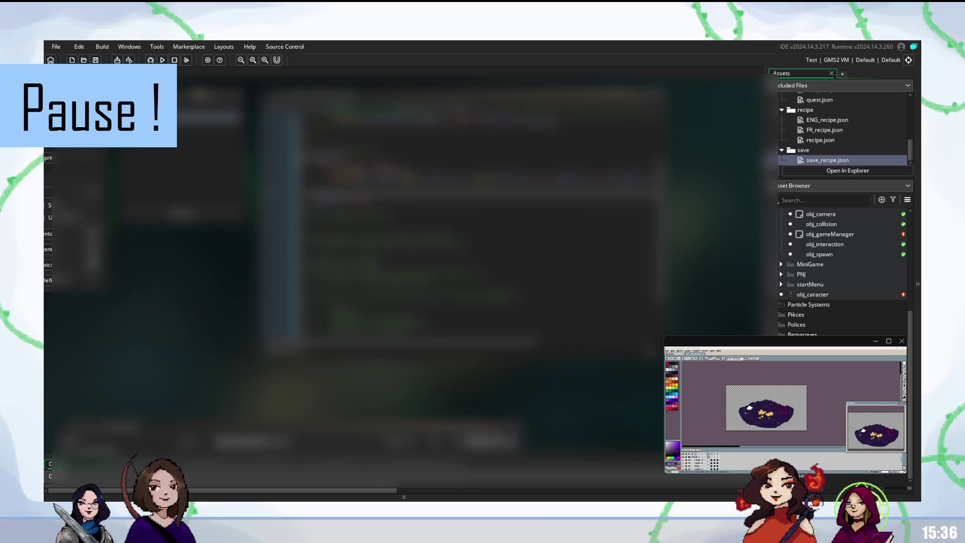
{"action": "scroll", "coordinate": [478, 227], "scroll_direction": "up", "scroll_amount": 1}
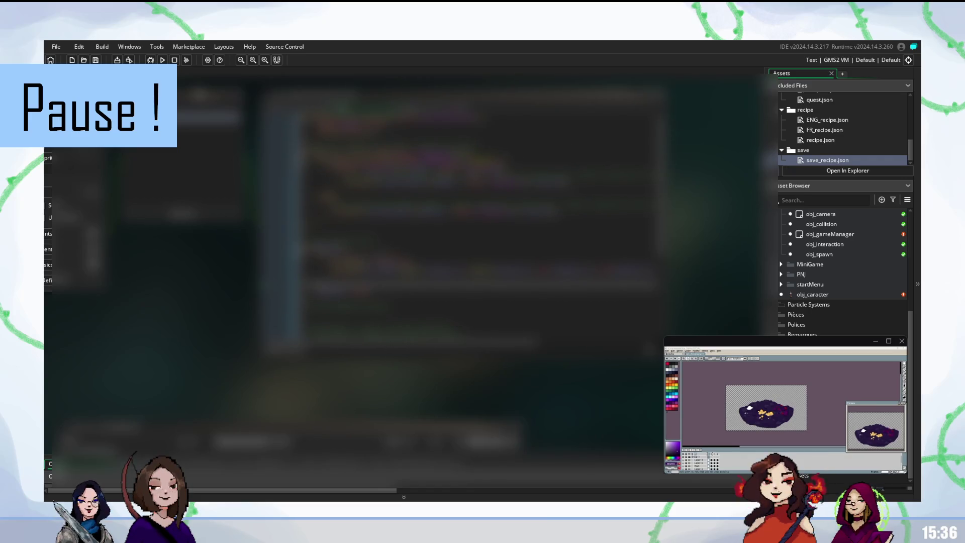
{"action": "left_click", "coordinate": [503, 94]}
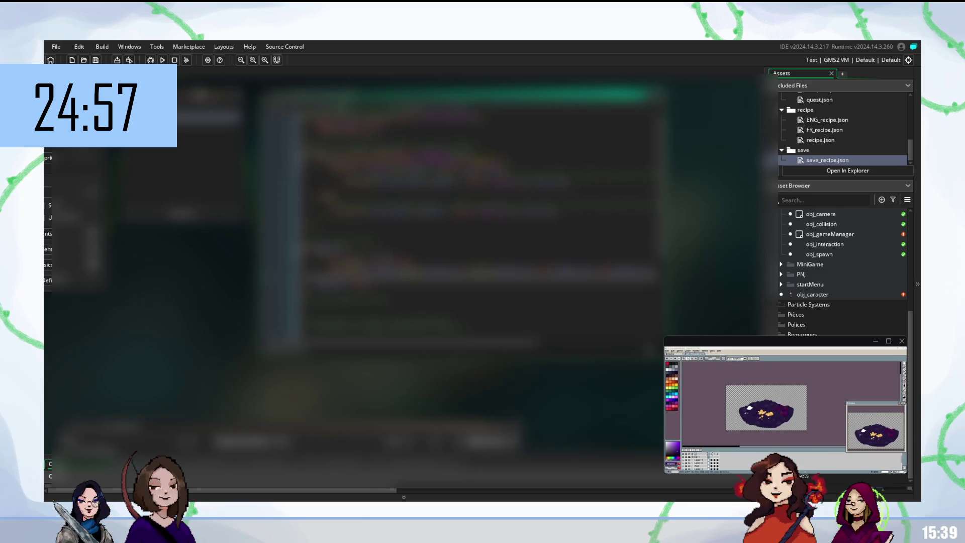
Step the cursor up and down through the lines further down the script
{"action": "scroll", "coordinate": [477, 226], "scroll_direction": "down", "scroll_amount": 2}
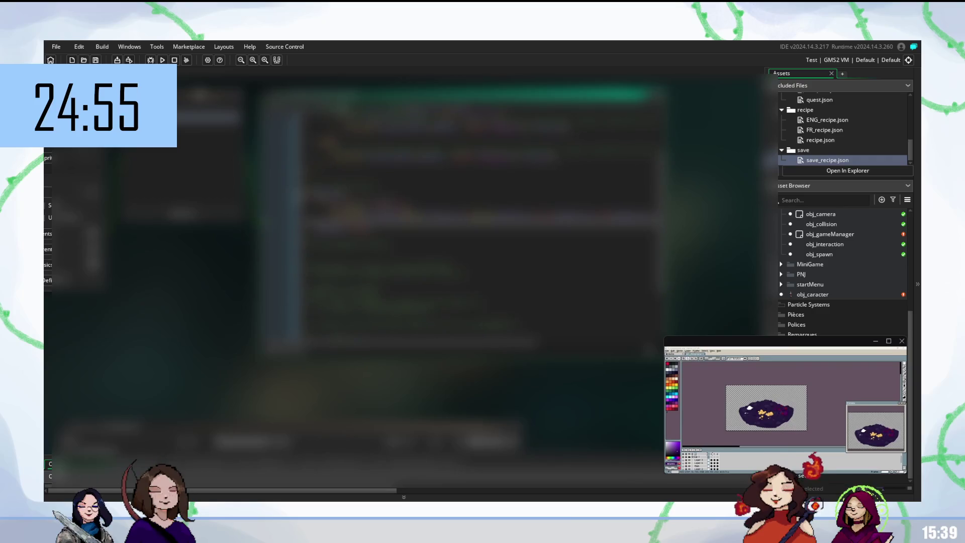
{"action": "scroll", "coordinate": [477, 226], "scroll_direction": "up", "scroll_amount": 2}
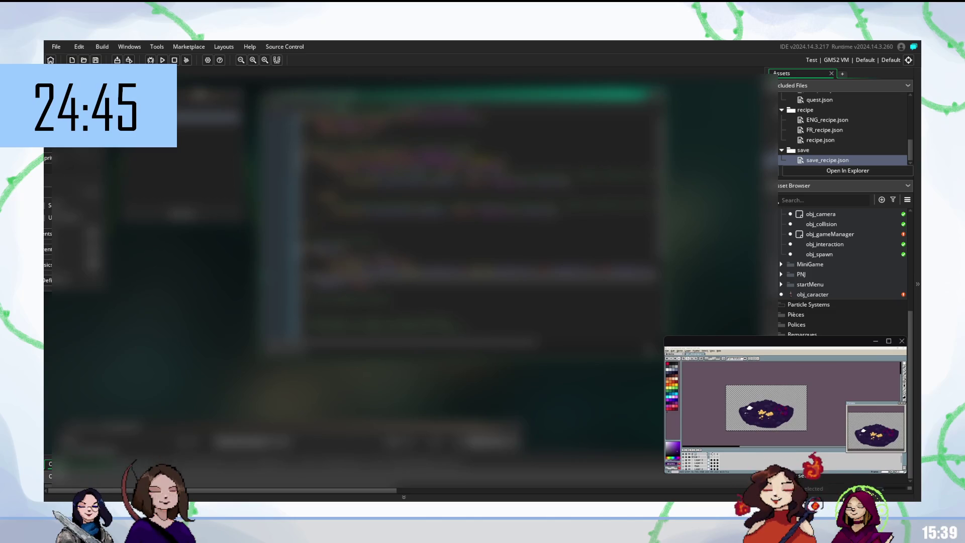
{"action": "scroll", "coordinate": [478, 221], "scroll_direction": "down", "scroll_amount": 3}
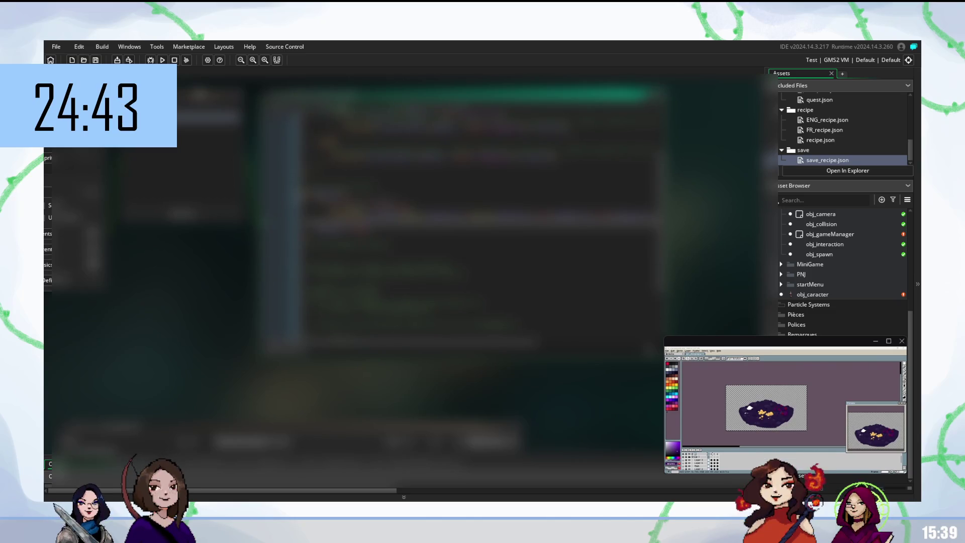
{"action": "left_click", "coordinate": [452, 289]}
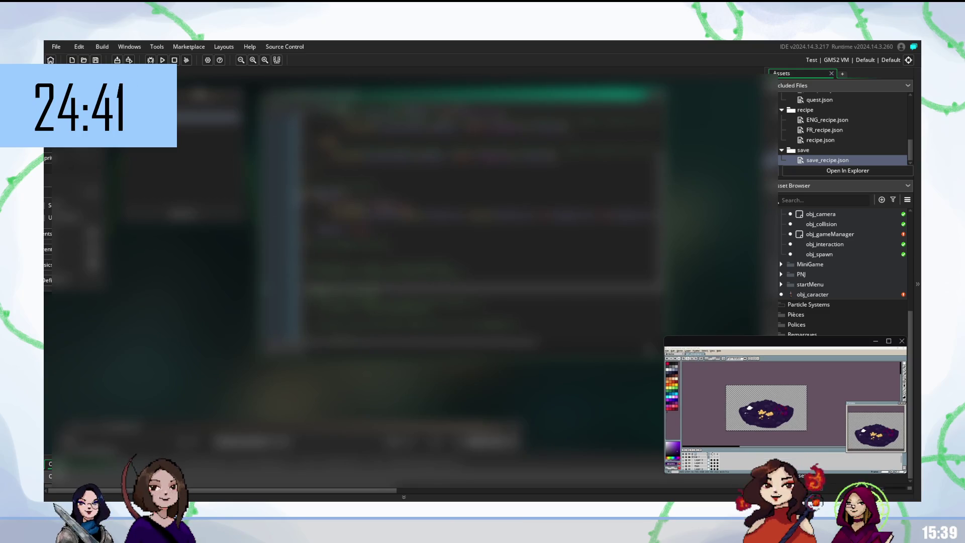
{"action": "left_click", "coordinate": [452, 298]}
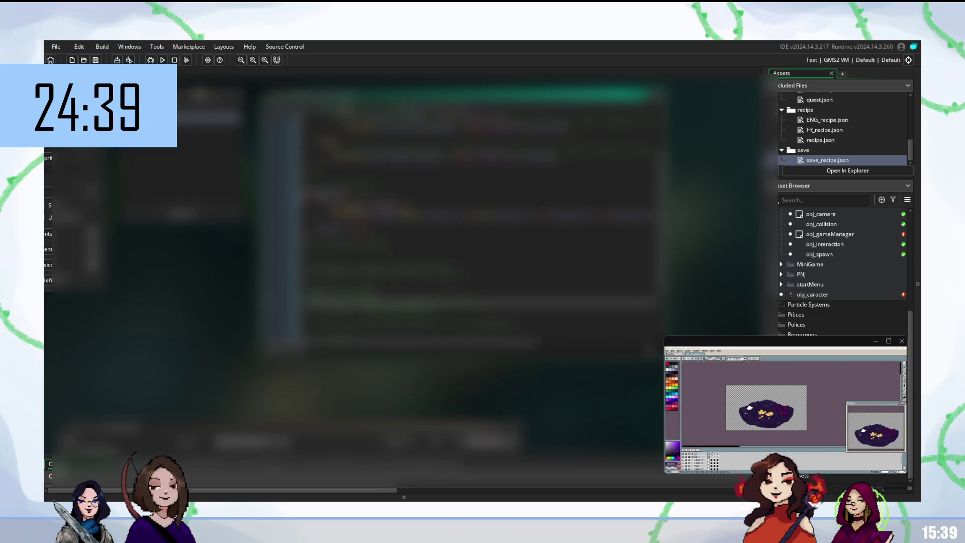
{"action": "key", "text": "Up"}
{"action": "key", "text": "Up"}
{"action": "key", "text": "Up"}
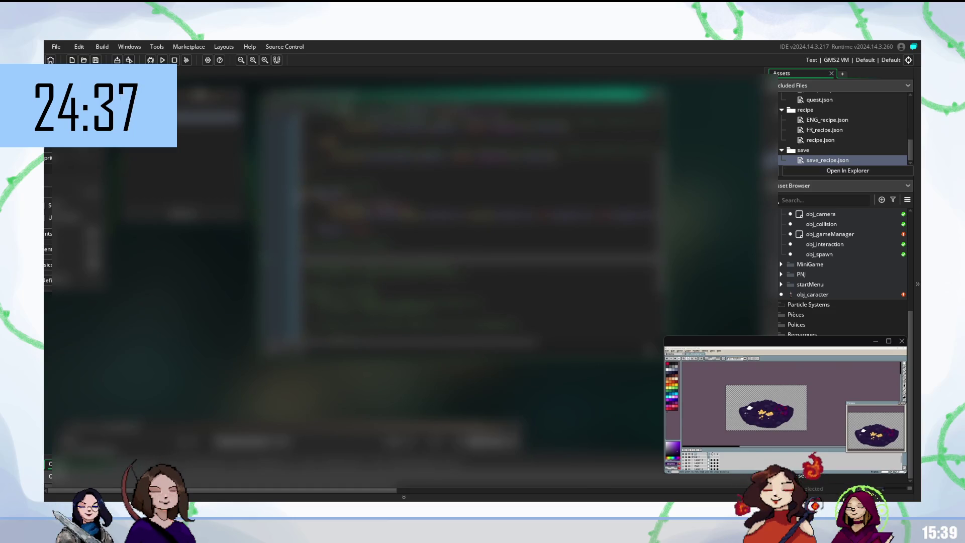
{"action": "key", "text": "Down"}
{"action": "key", "text": "Down"}
{"action": "key", "text": "Down"}
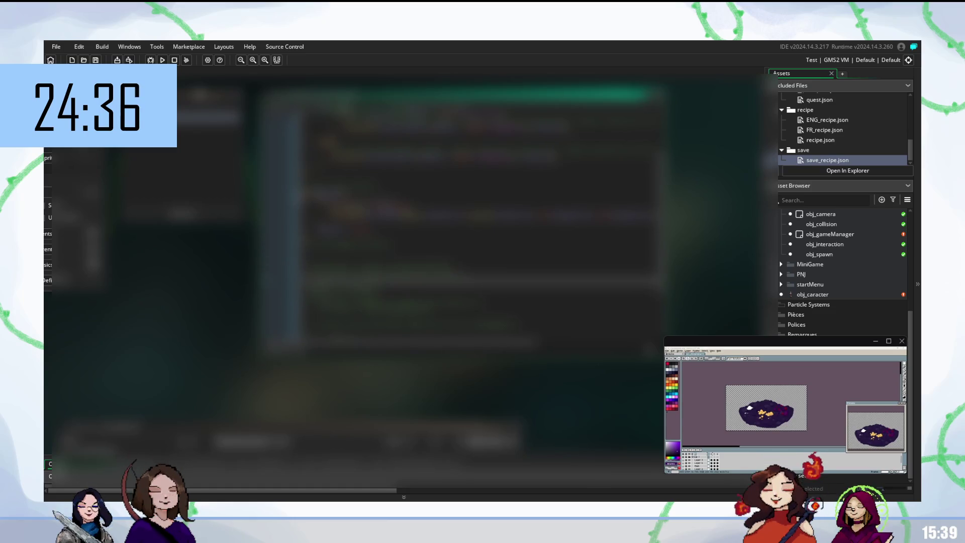
{"action": "key", "text": "Down"}
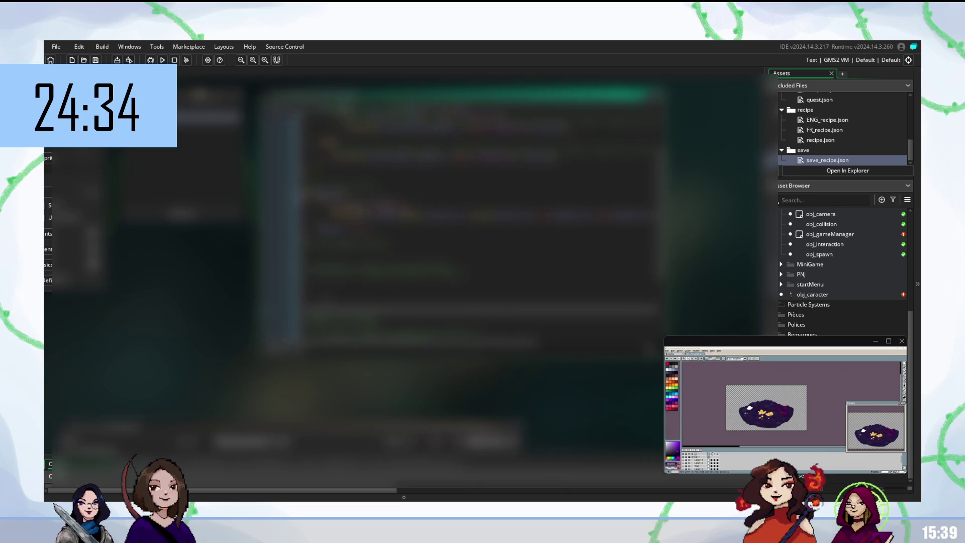
{"action": "scroll", "coordinate": [482, 224], "scroll_direction": "up", "scroll_amount": 5}
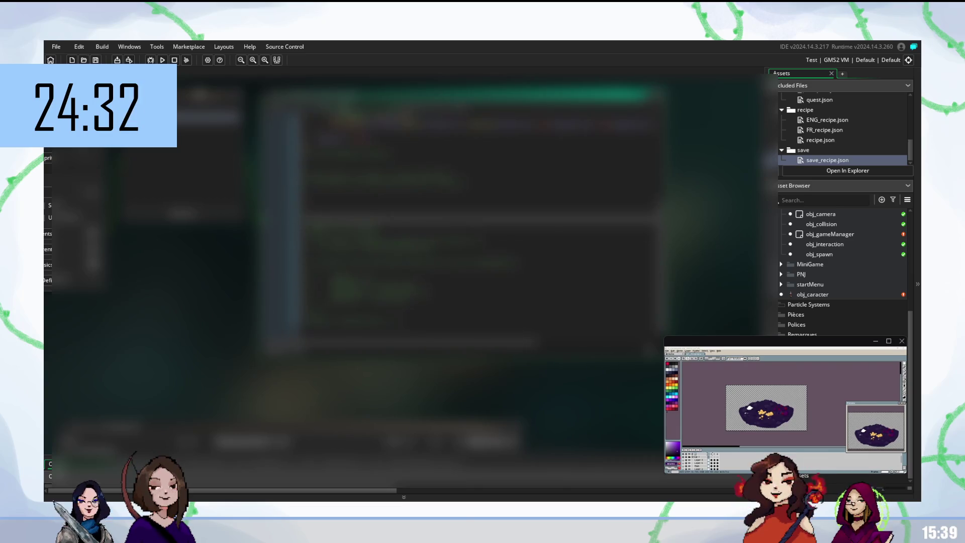
{"action": "key", "text": "Down"}
{"action": "key", "text": "Down"}
{"action": "key", "text": "Down"}
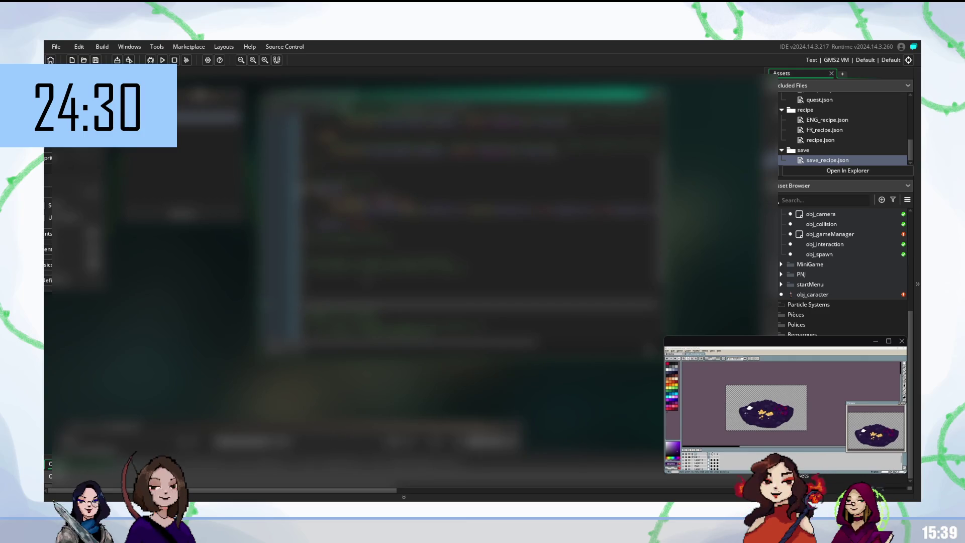
{"action": "left_click", "coordinate": [453, 282]}
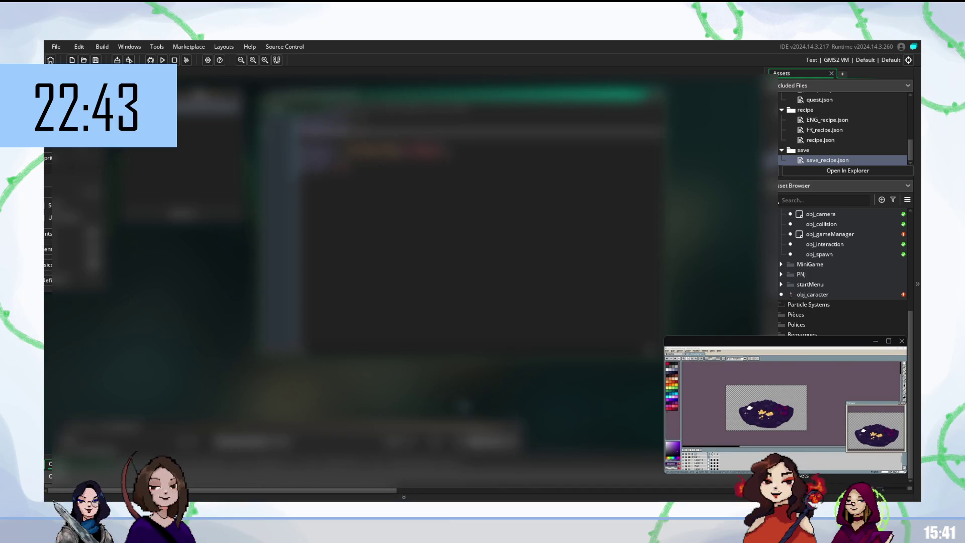
Scroll the workspace down past the beige panel sprite editor to the next object's code
{"action": "scroll", "coordinate": [402, 251], "scroll_direction": "up", "scroll_amount": 3}
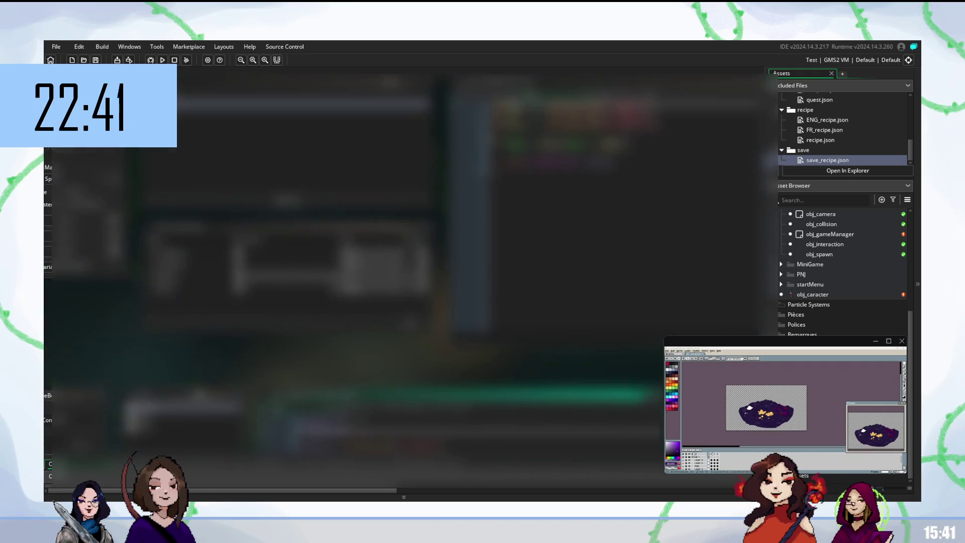
{"action": "scroll", "coordinate": [352, 276], "scroll_direction": "down", "scroll_amount": 1}
{"action": "scroll", "coordinate": [402, 276], "scroll_direction": "down", "scroll_amount": 3}
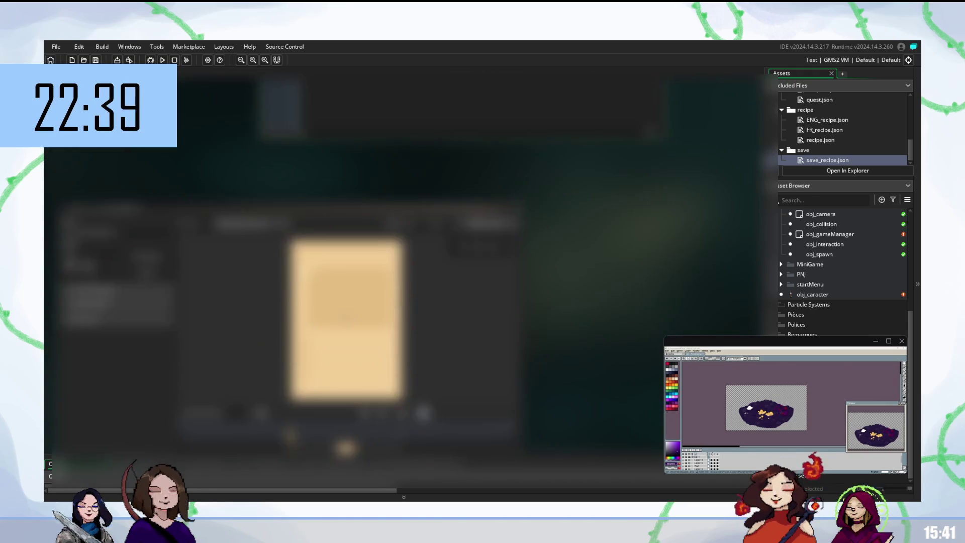
{"action": "scroll", "coordinate": [548, 321], "scroll_direction": "up", "scroll_amount": 1}
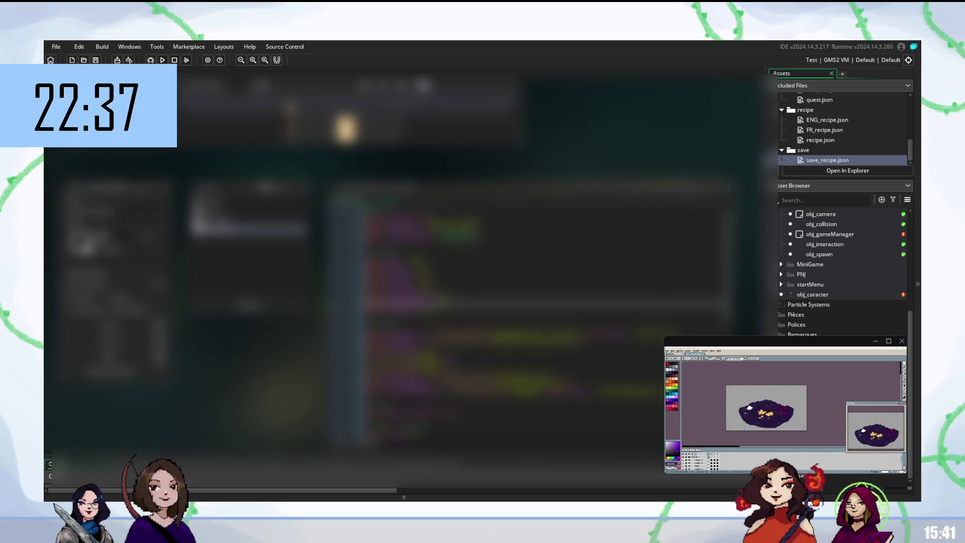
{"action": "scroll", "coordinate": [503, 327], "scroll_direction": "down", "scroll_amount": 4}
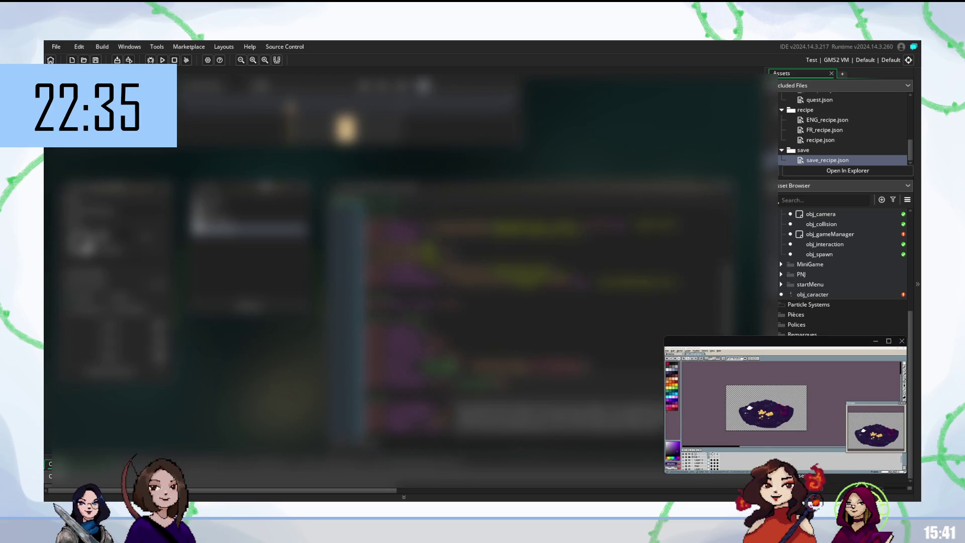
{"action": "scroll", "coordinate": [502, 312], "scroll_direction": "down", "scroll_amount": 4}
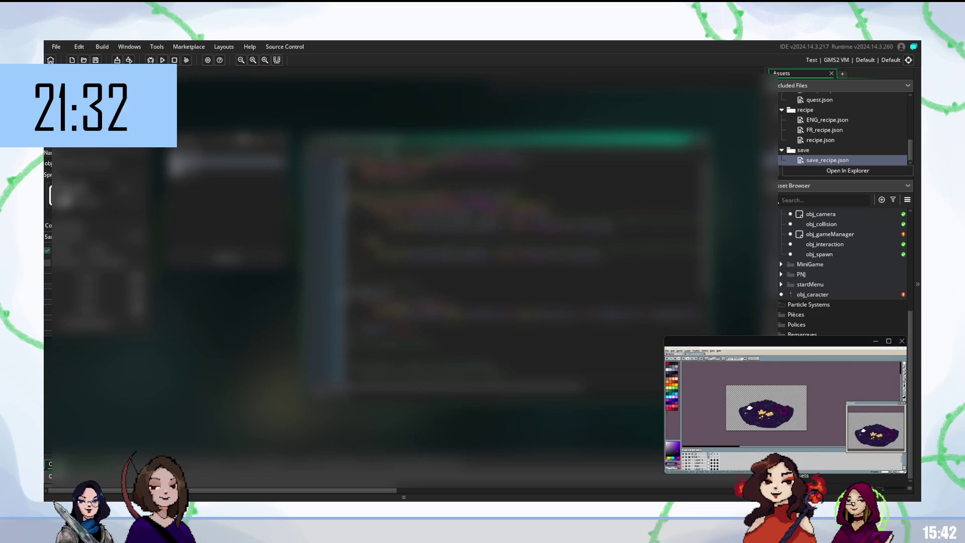
{"action": "scroll", "coordinate": [830, 228], "scroll_direction": "up", "scroll_amount": 3}
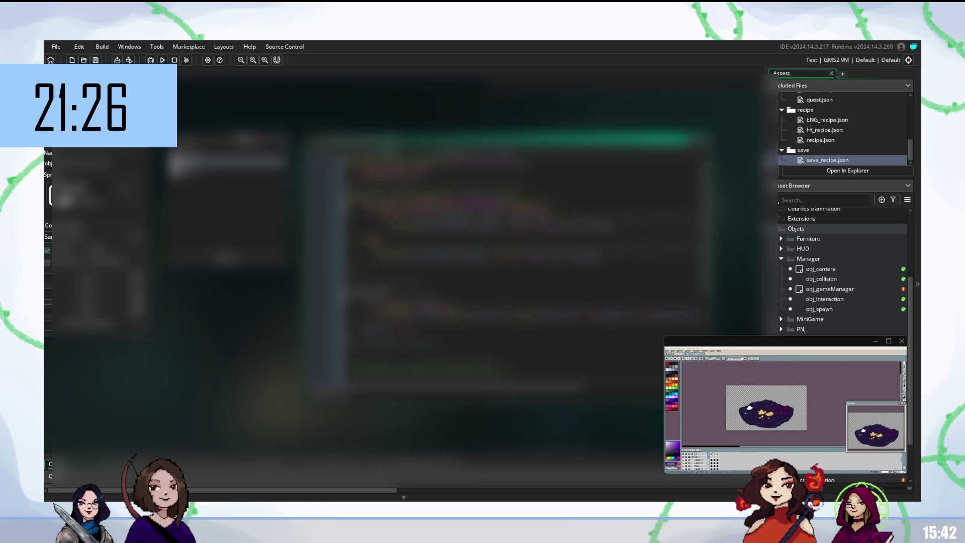
{"action": "scroll", "coordinate": [842, 272], "scroll_direction": "up", "scroll_amount": 3}
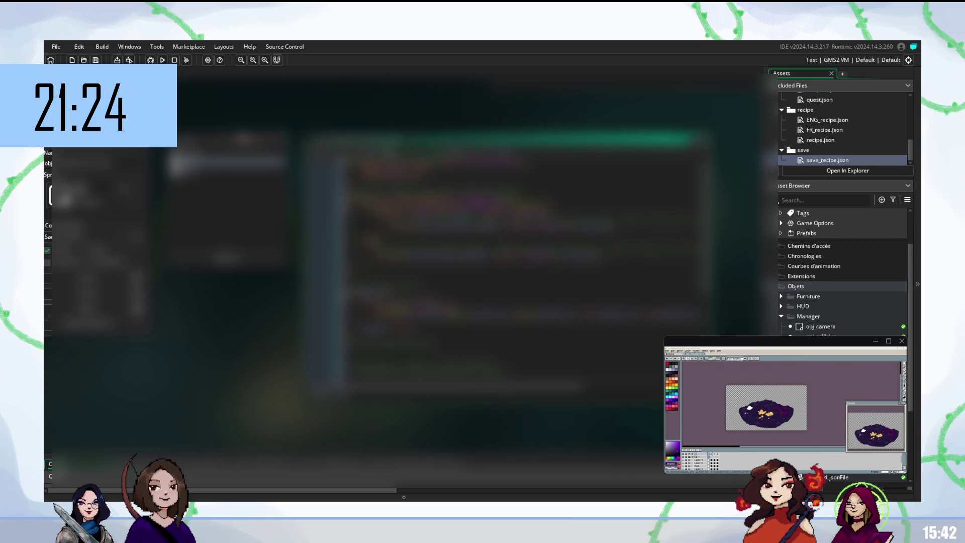
{"action": "scroll", "coordinate": [842, 271], "scroll_direction": "down", "scroll_amount": 3}
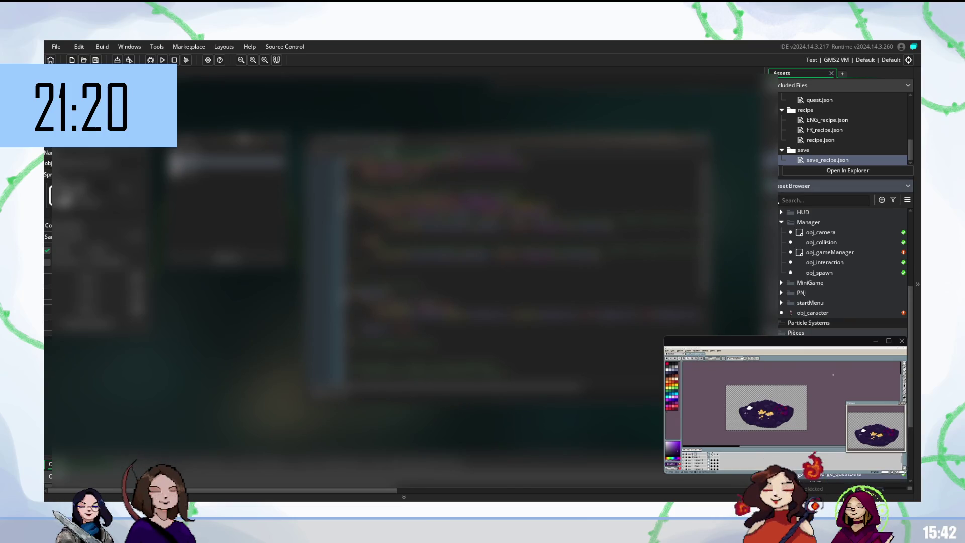
{"action": "key", "text": "ctrl+Tab"}
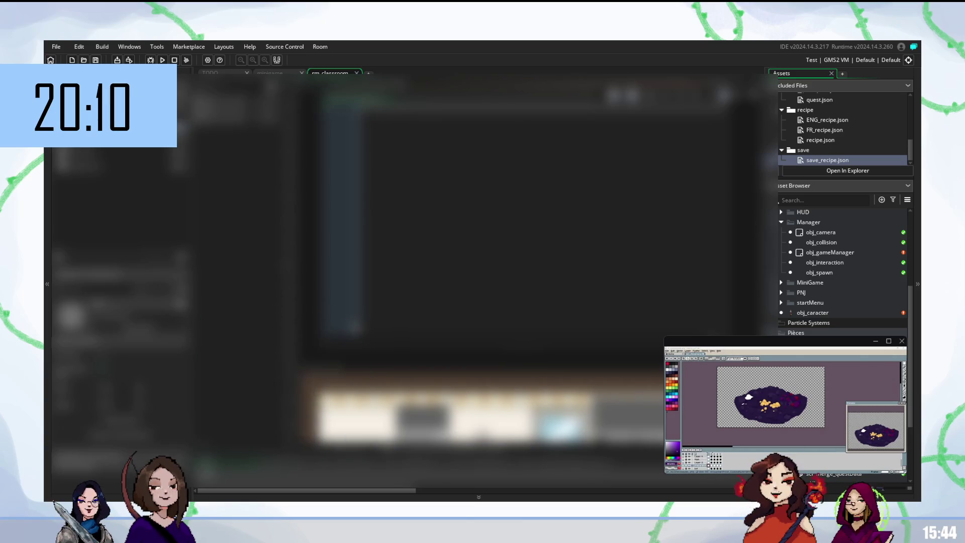
{"action": "mouse_move", "coordinate": [784, 402]}
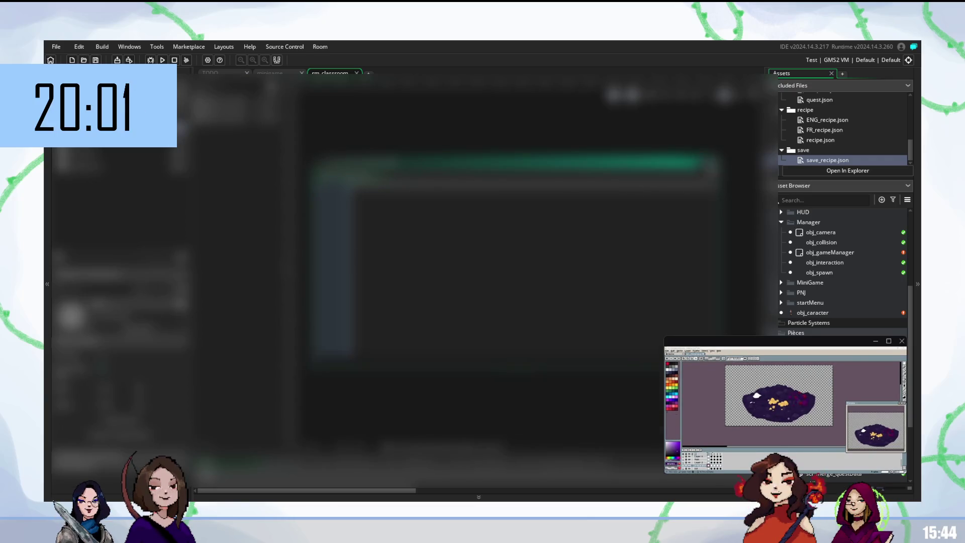
Scroll the rm_classroom room editor to reveal the kitchen-style classroom layout
{"action": "scroll", "coordinate": [531, 286], "scroll_direction": "down", "scroll_amount": 3}
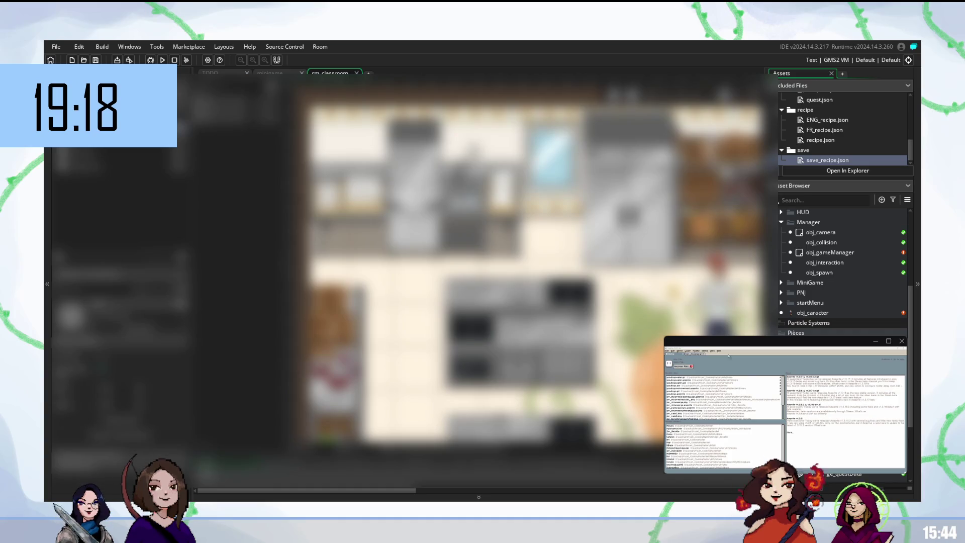
Switch the Aseprite inset to the dark bowl-contents sprite, zoomed out, and select the whole sprite
{"action": "left_click", "coordinate": [714, 357]}
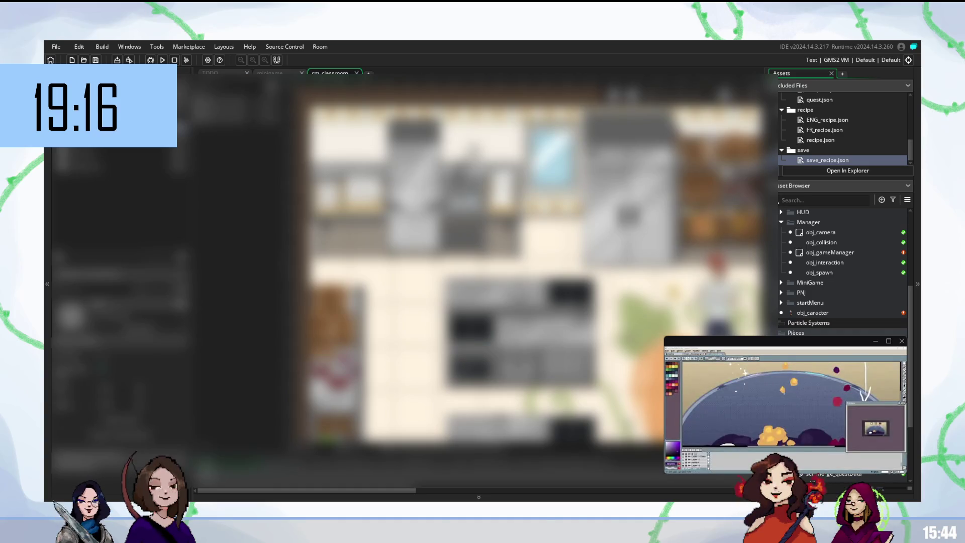
{"action": "scroll", "coordinate": [767, 400], "scroll_direction": "down", "scroll_amount": 3}
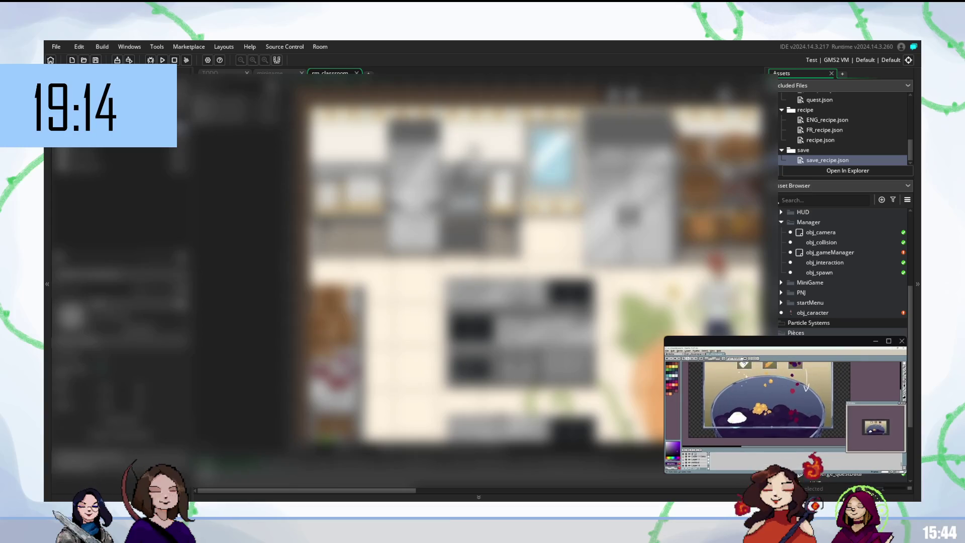
{"action": "key", "text": "ctrl+Tab"}
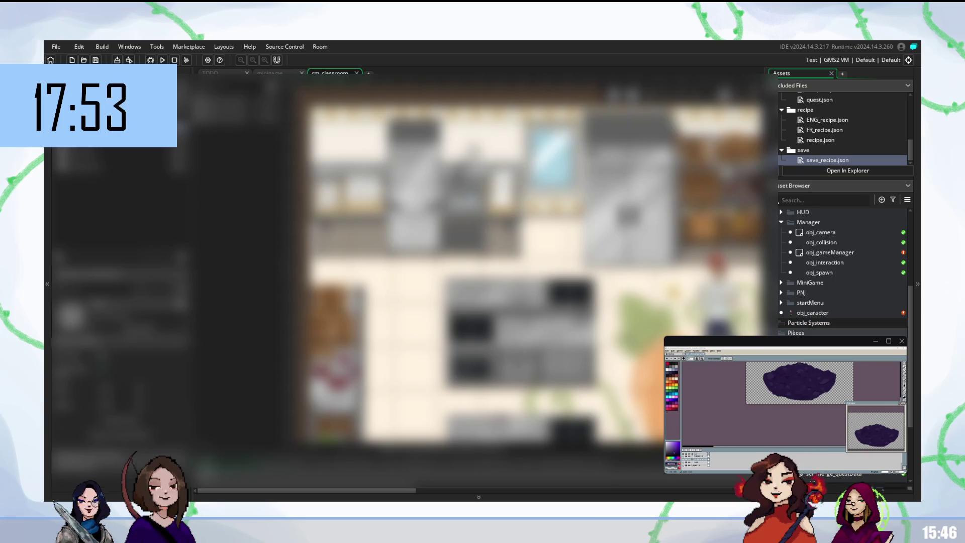
{"action": "left_click", "coordinate": [790, 420]}
{"action": "key", "text": "ctrl+a"}
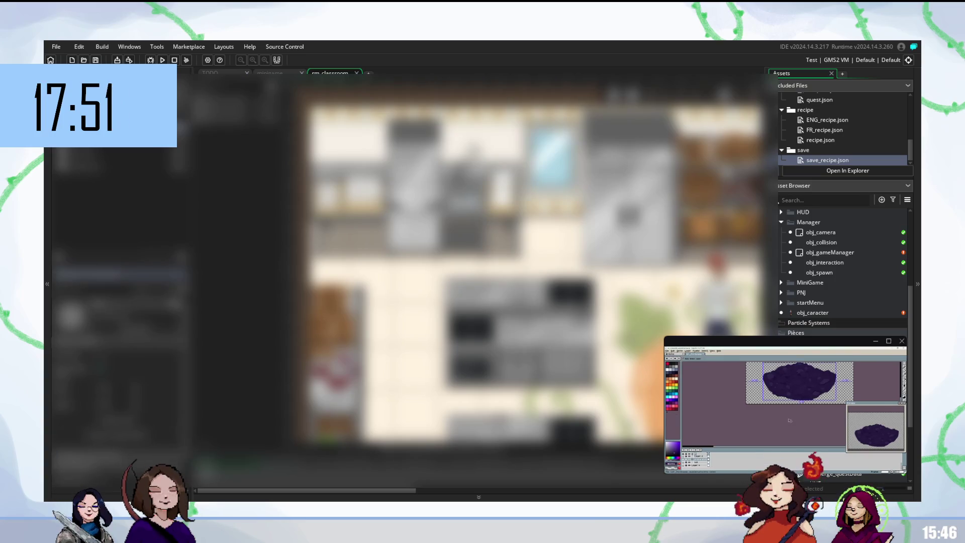
Apply noise with Ctrl+F for yellow speckles, then return to GameMaker and drop the selection
{"action": "key", "text": "ctrl+f"}
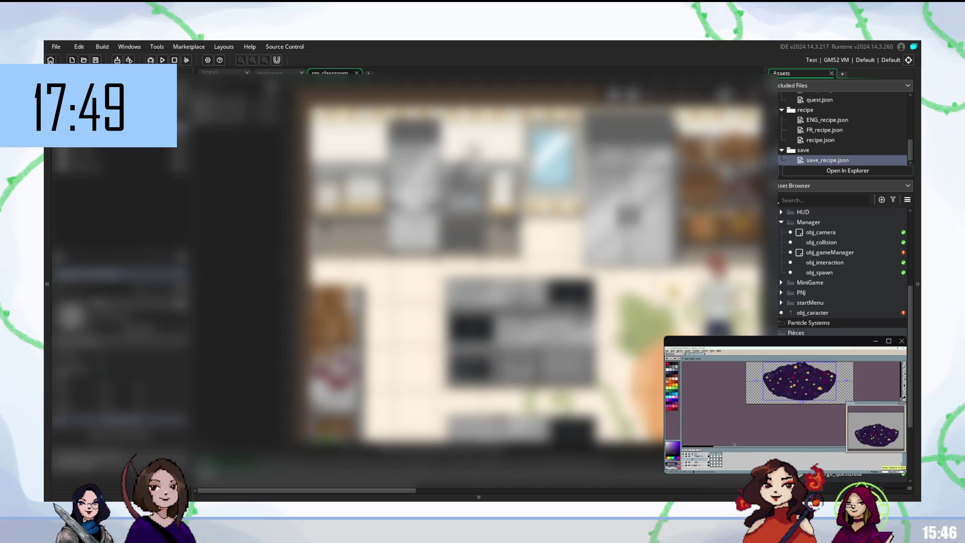
{"action": "key", "text": "alt+Tab"}
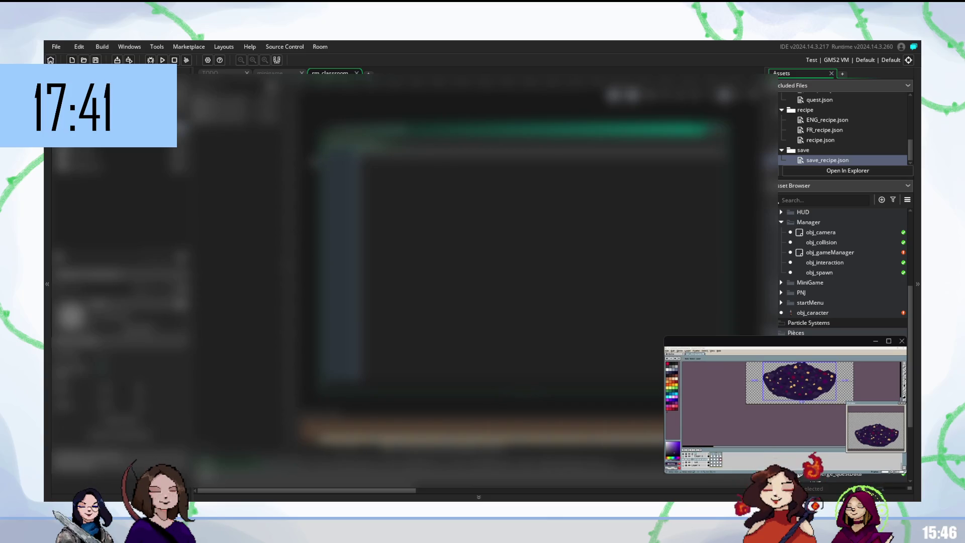
{"action": "key", "text": "ctrl+d"}
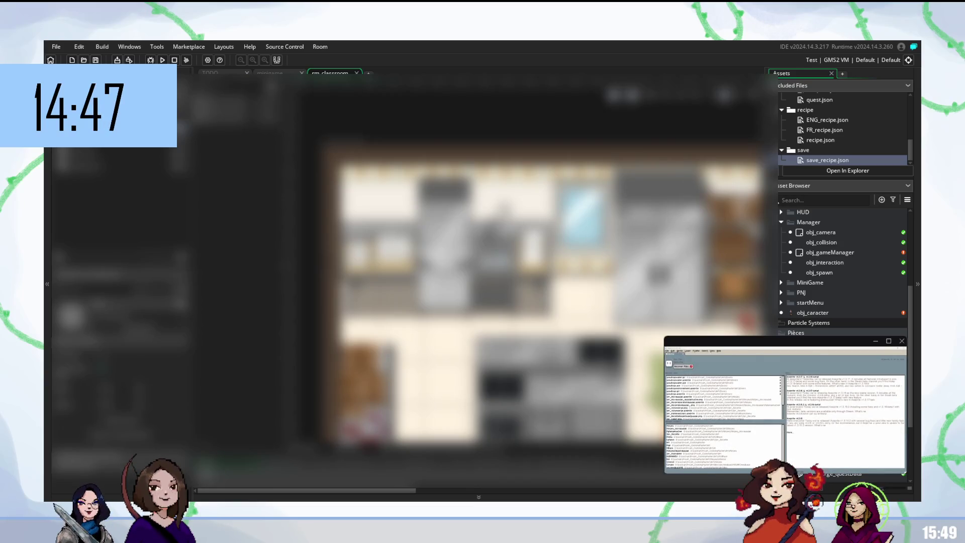
Close the rm_classroom room editor tab so the minigame code shows
{"action": "left_click", "coordinate": [357, 73]}
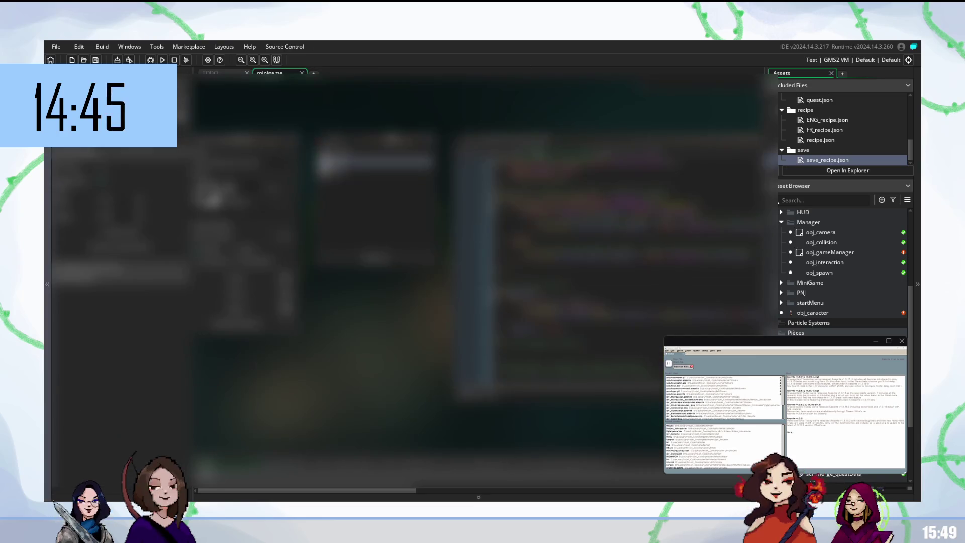
{"action": "left_click", "coordinate": [46, 291]}
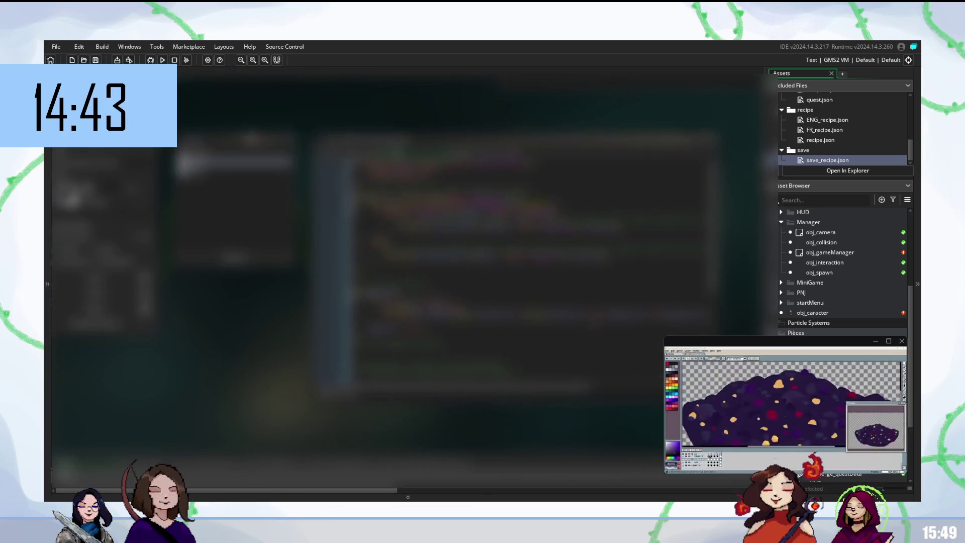
{"action": "scroll", "coordinate": [533, 266], "scroll_direction": "down", "scroll_amount": 2}
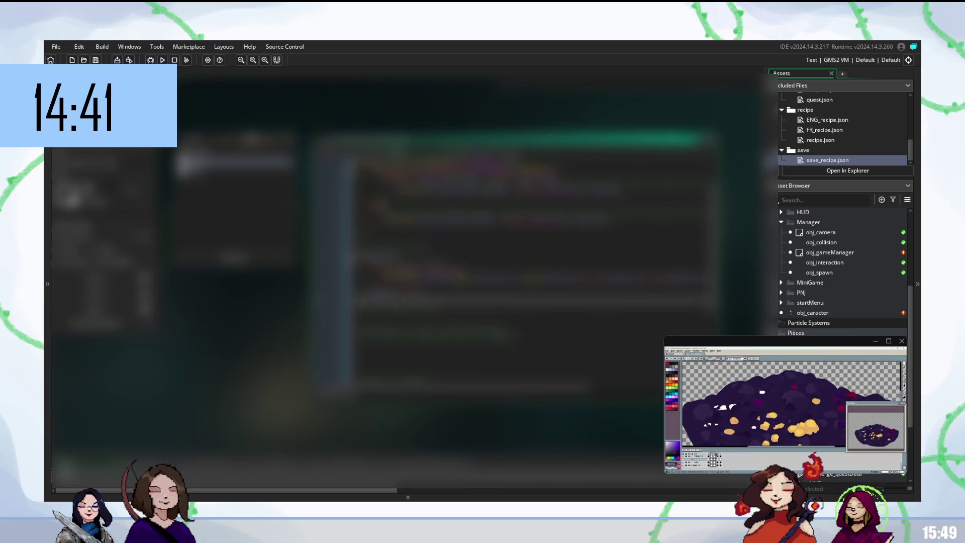
{"action": "scroll", "coordinate": [432, 271], "scroll_direction": "up", "scroll_amount": 3}
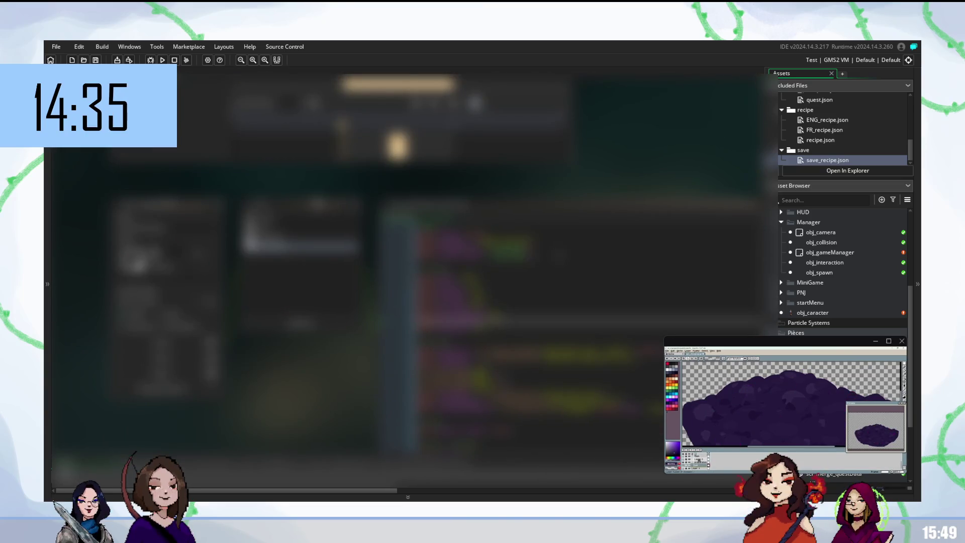
{"action": "scroll", "coordinate": [587, 345], "scroll_direction": "down", "scroll_amount": 3}
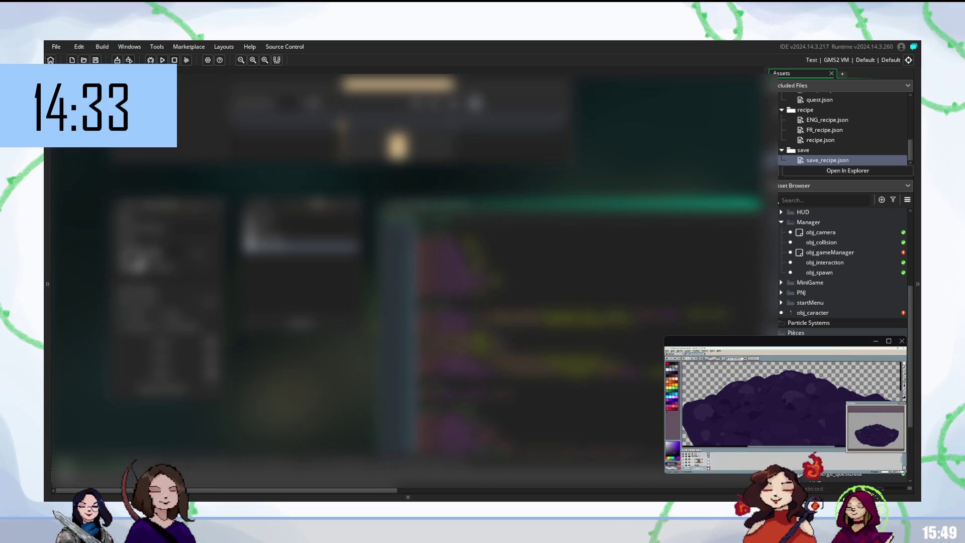
{"action": "scroll", "coordinate": [568, 342], "scroll_direction": "down", "scroll_amount": 4}
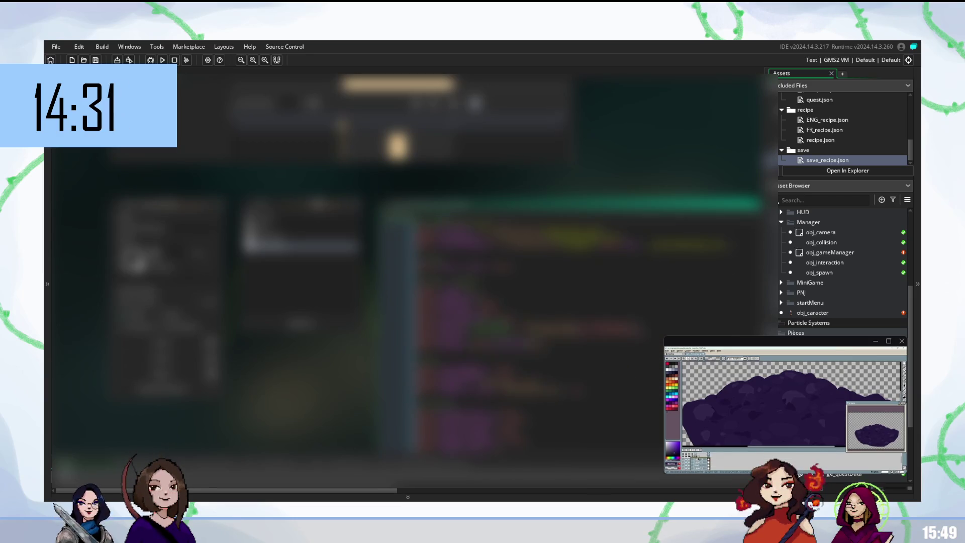
Clear the purple rock sprite, fill the canvas beige, and open the panel layer's properties
{"action": "left_click", "coordinate": [686, 457]}
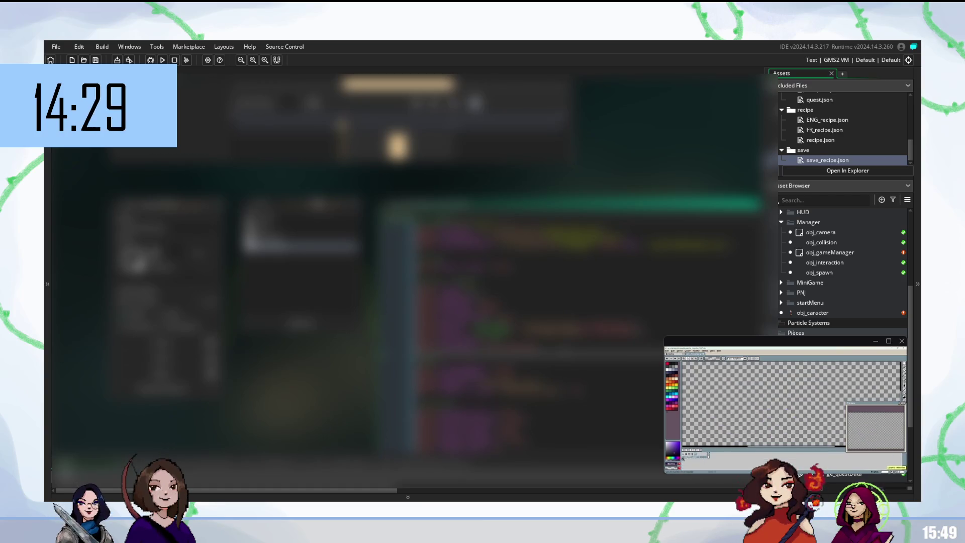
{"action": "left_click", "coordinate": [686, 456]}
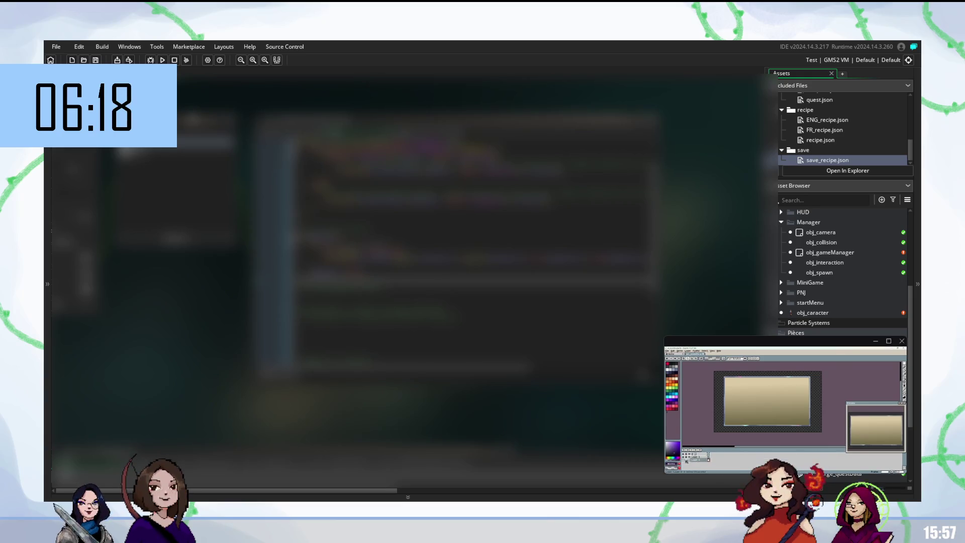
{"action": "double_click", "coordinate": [699, 460]}
Close Layer Properties unchanged and paste a large block of code into the script
{"action": "key", "text": "Return"}
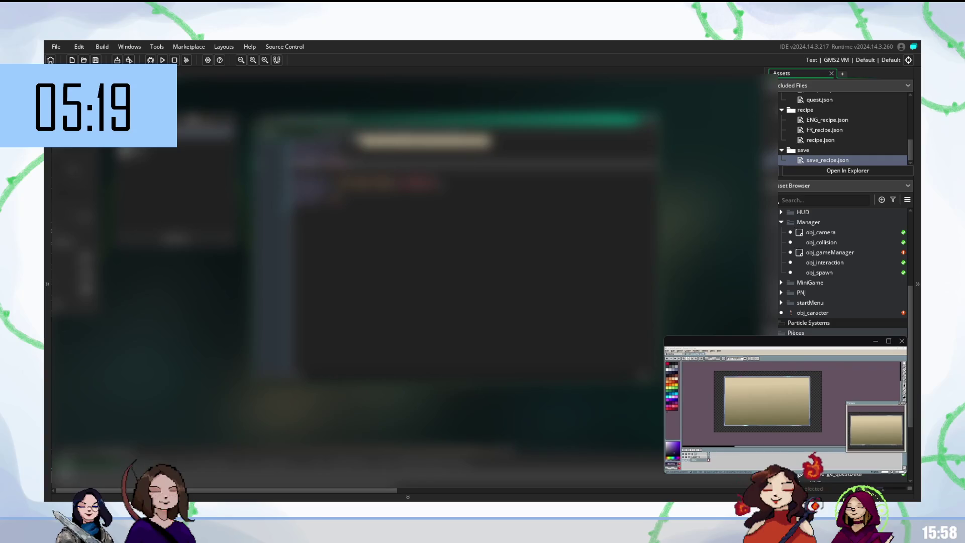
{"action": "key", "text": "ctrl+v"}
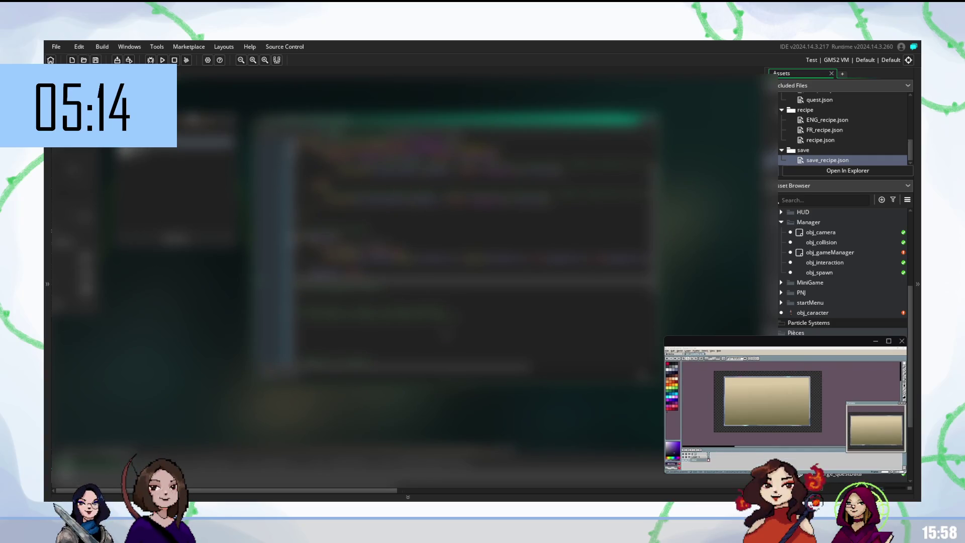
{"action": "scroll", "coordinate": [453, 226], "scroll_direction": "up", "scroll_amount": 1}
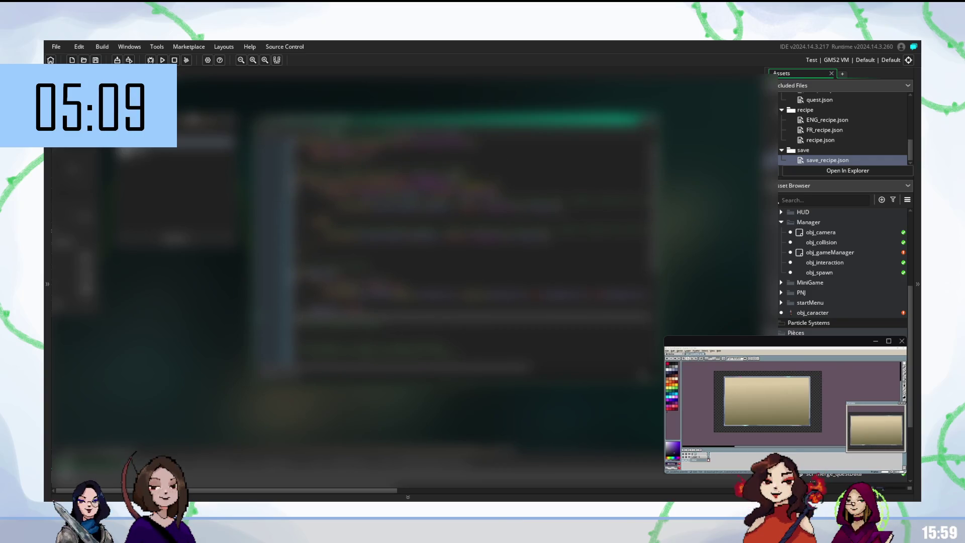
{"action": "left_click", "coordinate": [453, 171]}
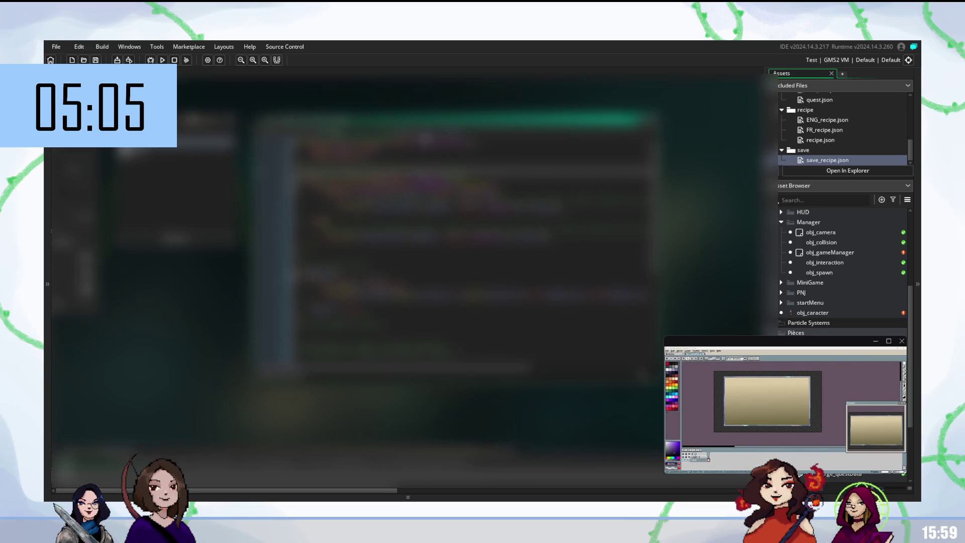
Join the lower code lines with backspaces and paste several new lines there
{"action": "scroll", "coordinate": [473, 227], "scroll_direction": "down", "scroll_amount": 3}
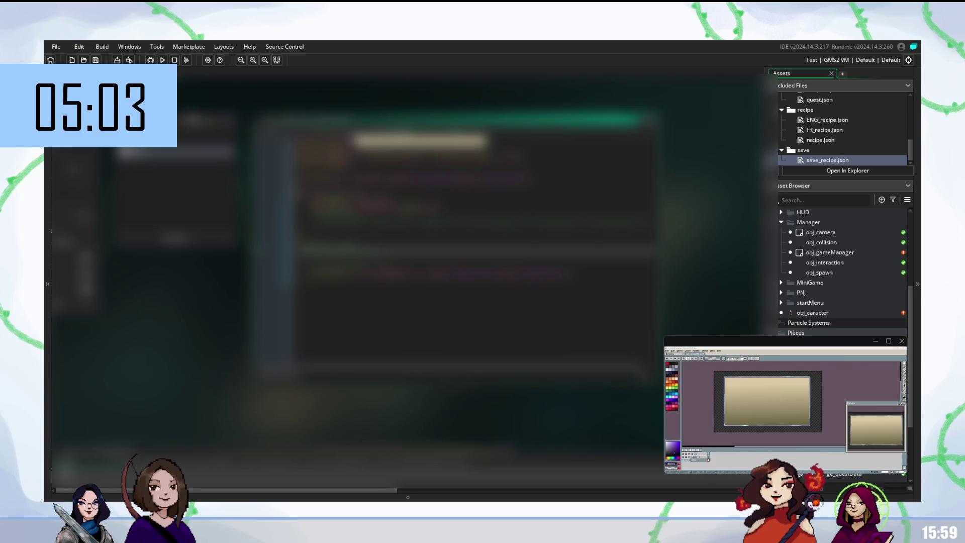
{"action": "key", "text": "BackSpace"}
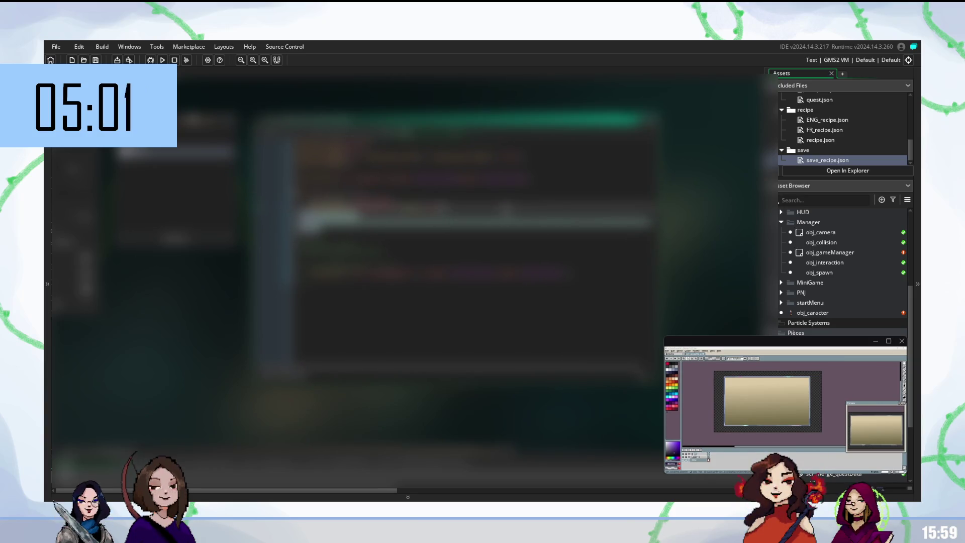
{"action": "key", "text": "BackSpace"}
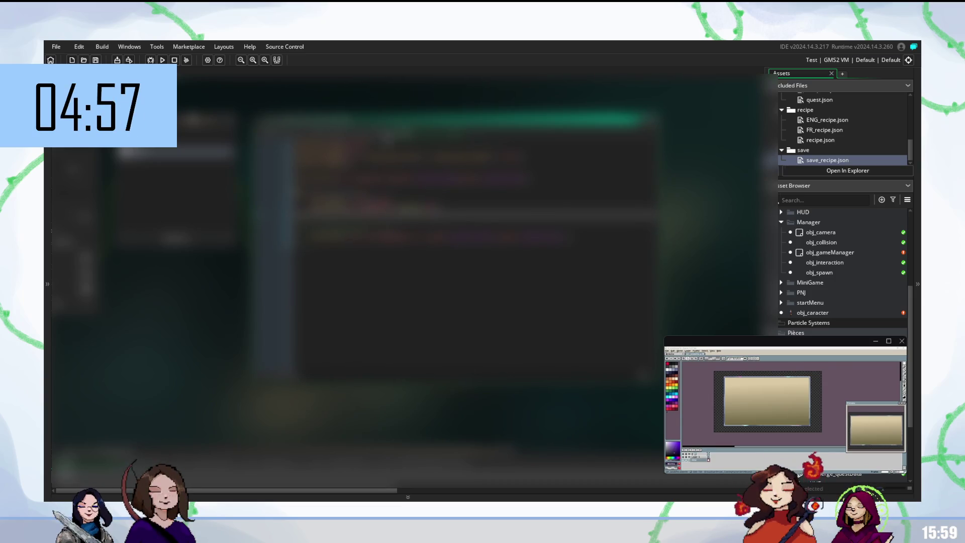
{"action": "key", "text": "ctrl+v"}
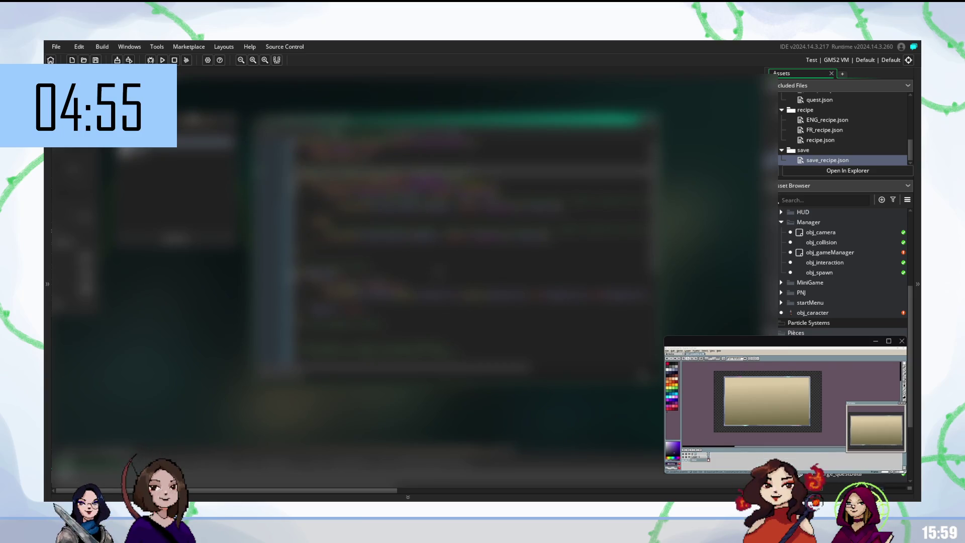
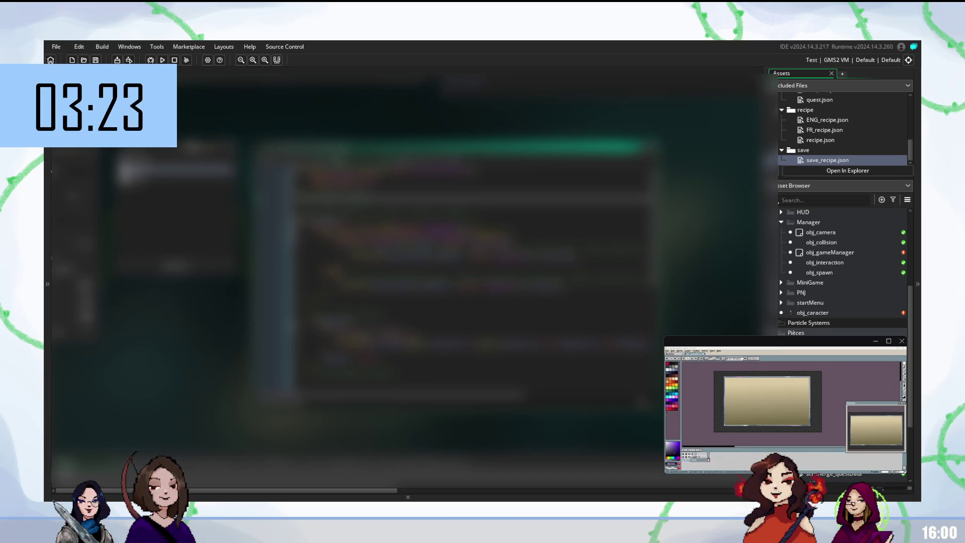
Add blank lines to the script and complete a name beginning with 'sa' via code completion
{"action": "key", "text": "Return"}
{"action": "key", "text": "Return"}
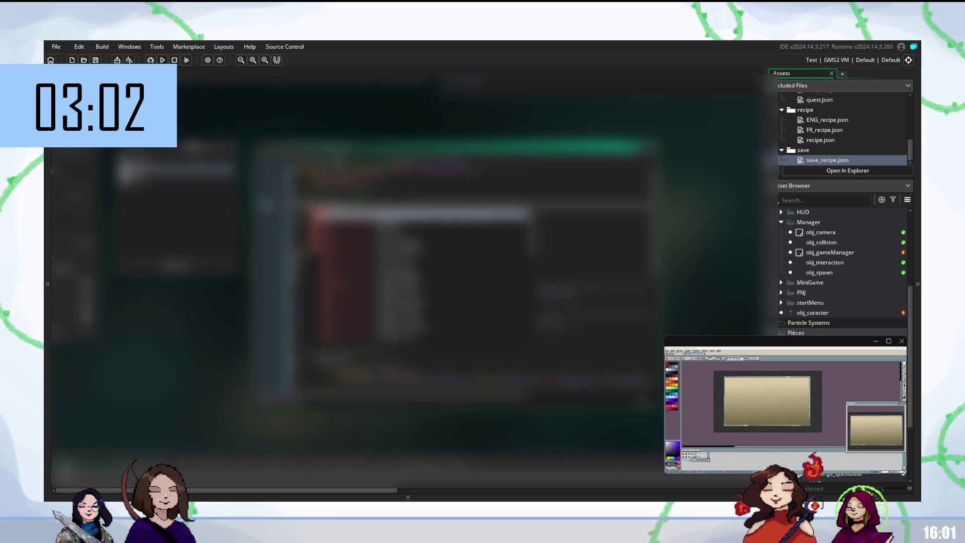
{"action": "key", "text": "Escape"}
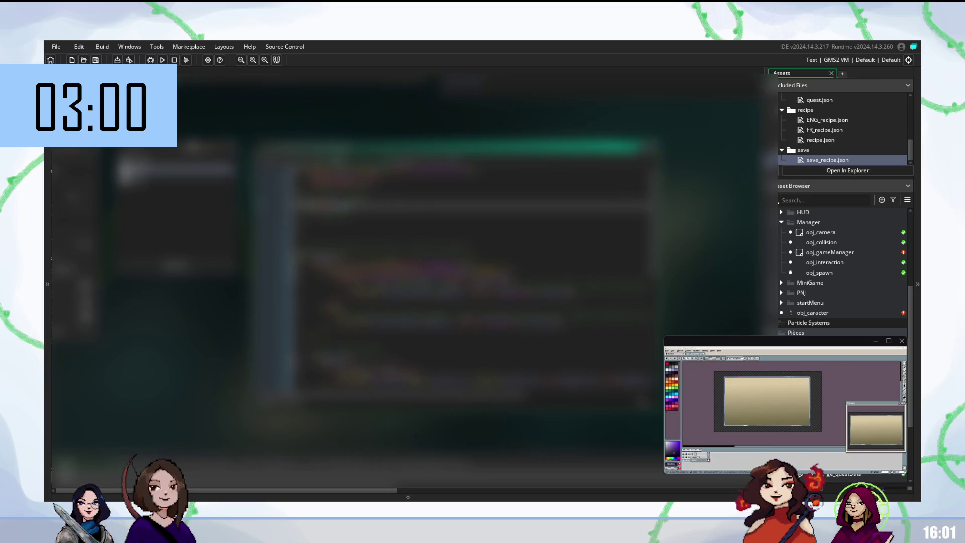
{"action": "key", "text": "ctrl+space"}
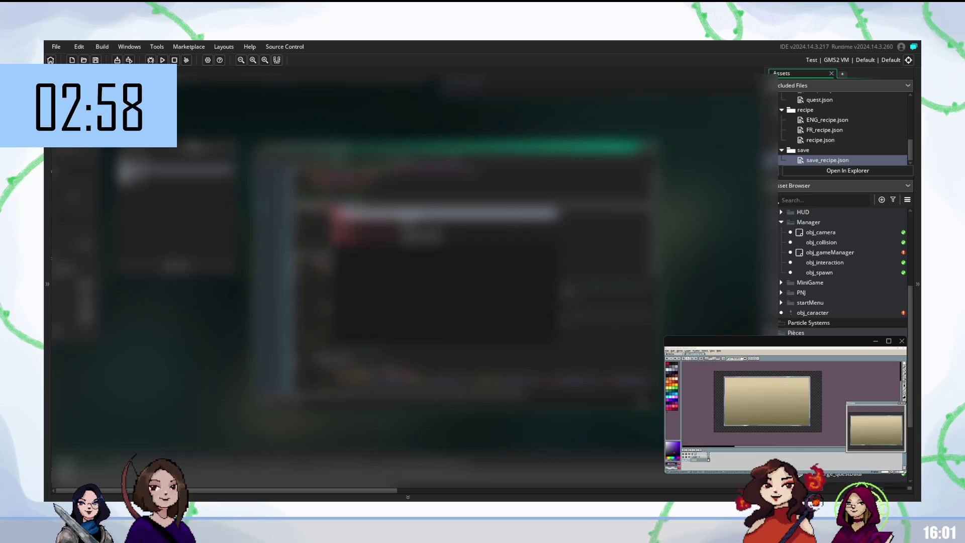
{"action": "key", "text": "Escape"}
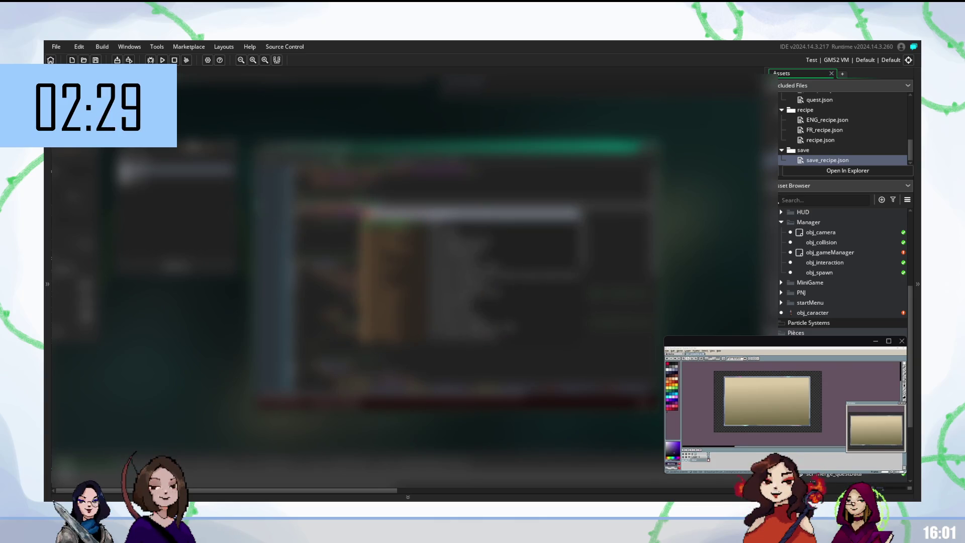
{"action": "key", "text": "Escape"}
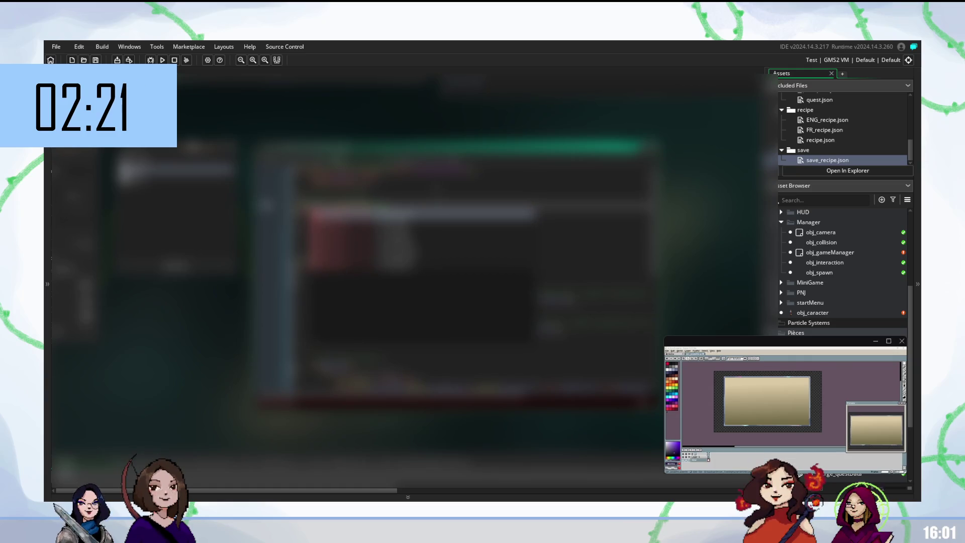
{"action": "left_click", "coordinate": [342, 207]}
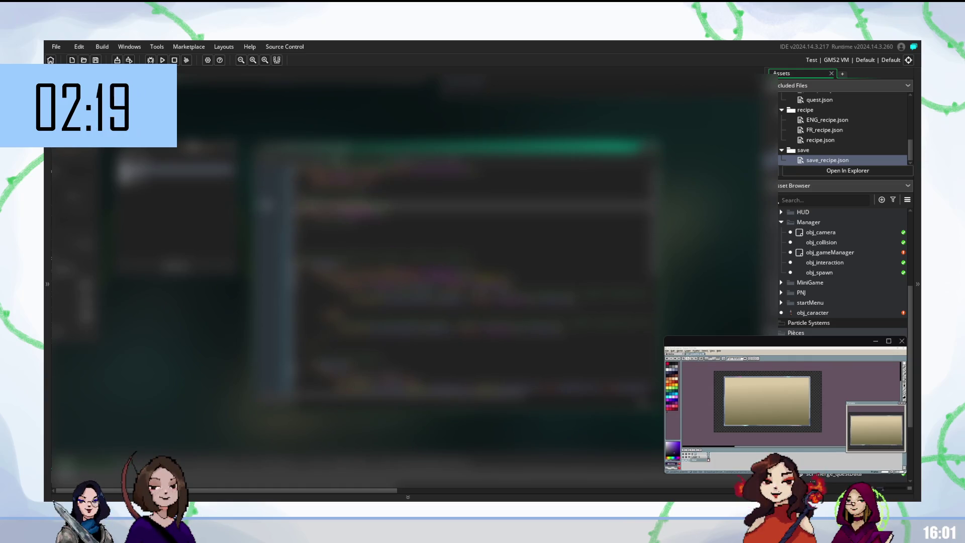
{"action": "type", "text": "s"}
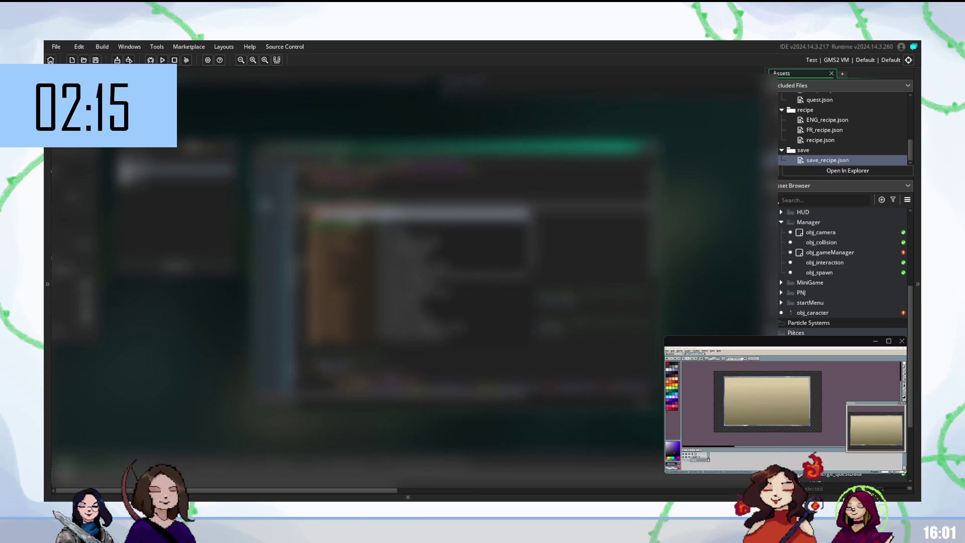
{"action": "type", "text": "a"}
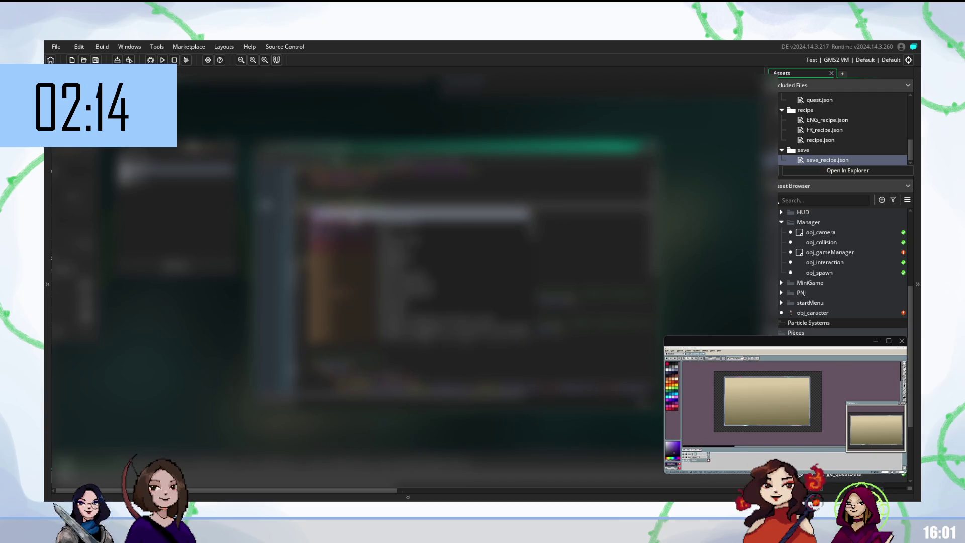
{"action": "key", "text": "Return"}
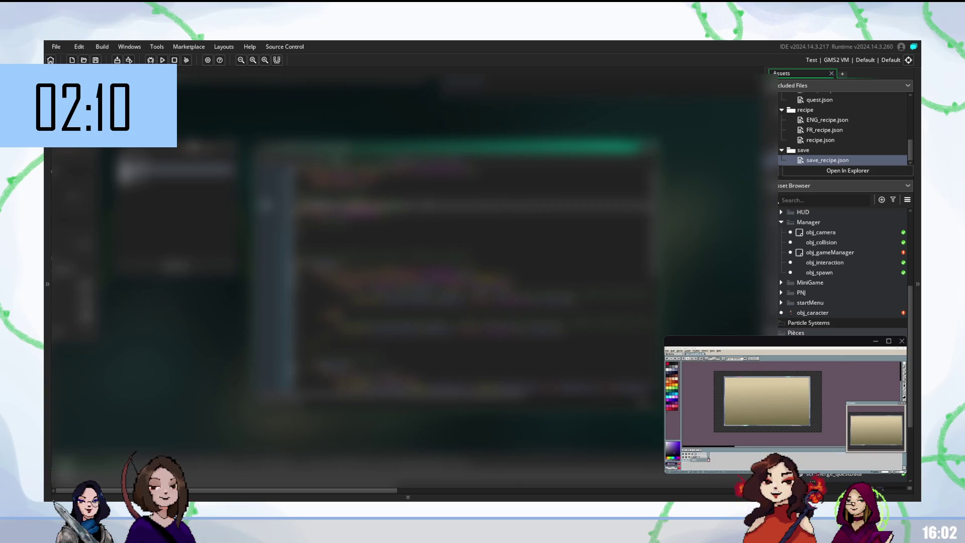
{"action": "left_click", "coordinate": [352, 222]}
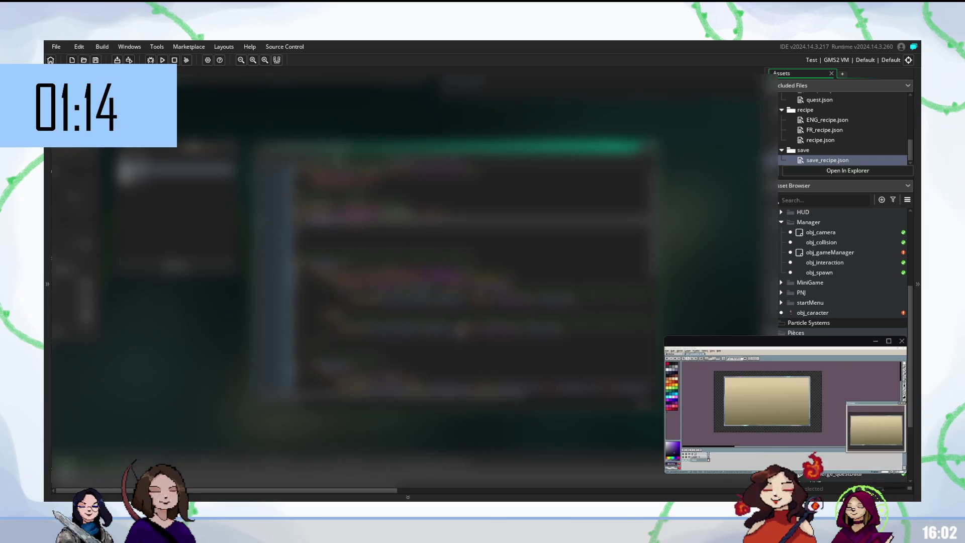
Delete two lines from the script so the code below moves up
{"action": "key", "text": "Down"}
{"action": "key", "text": "Down"}
{"action": "key", "text": "Down"}
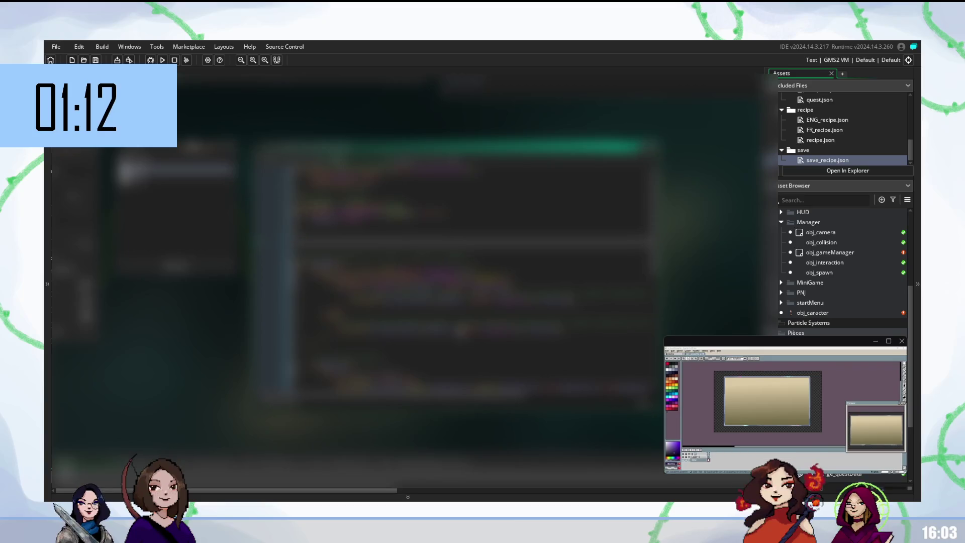
{"action": "key", "text": "BackSpace"}
{"action": "key", "text": "BackSpace"}
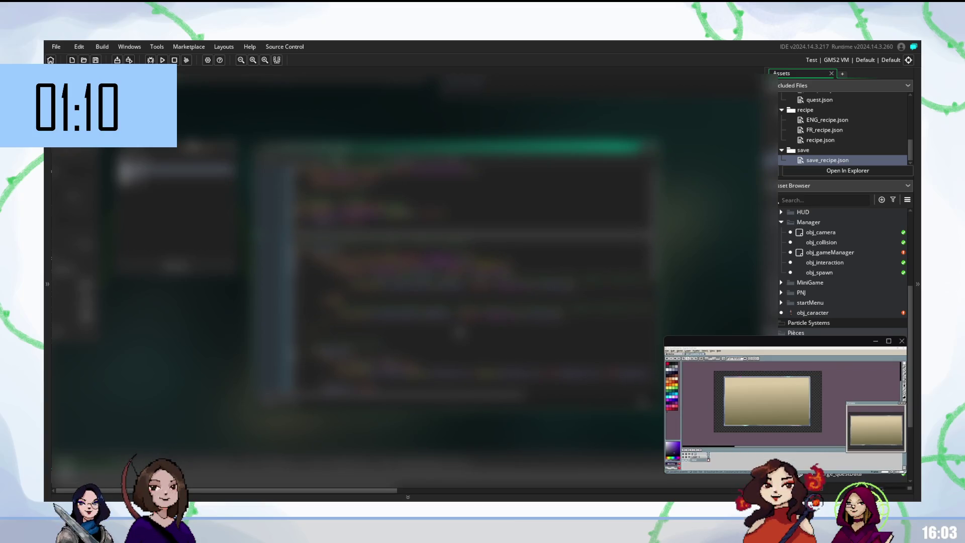
{"action": "key", "text": "Up"}
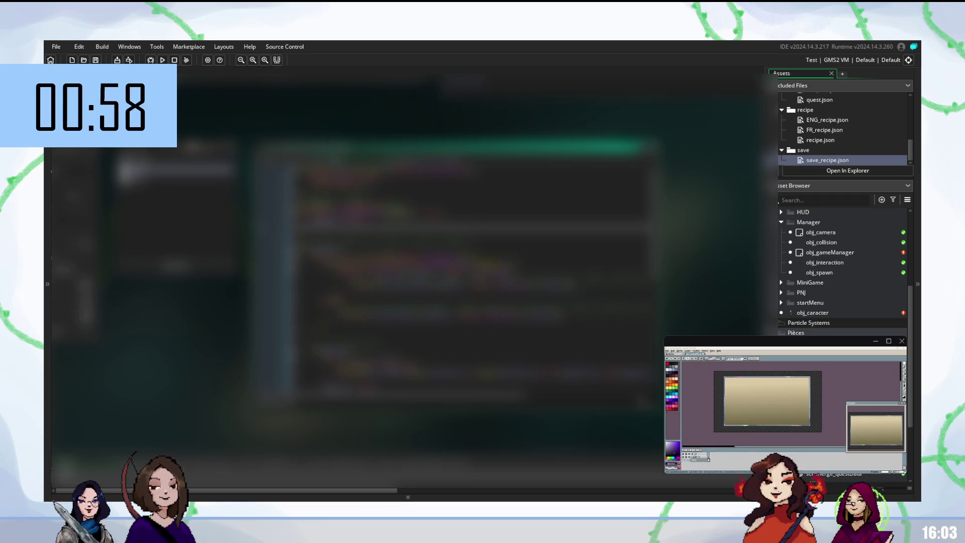
{"action": "scroll", "coordinate": [473, 251], "scroll_direction": "down", "scroll_amount": 2}
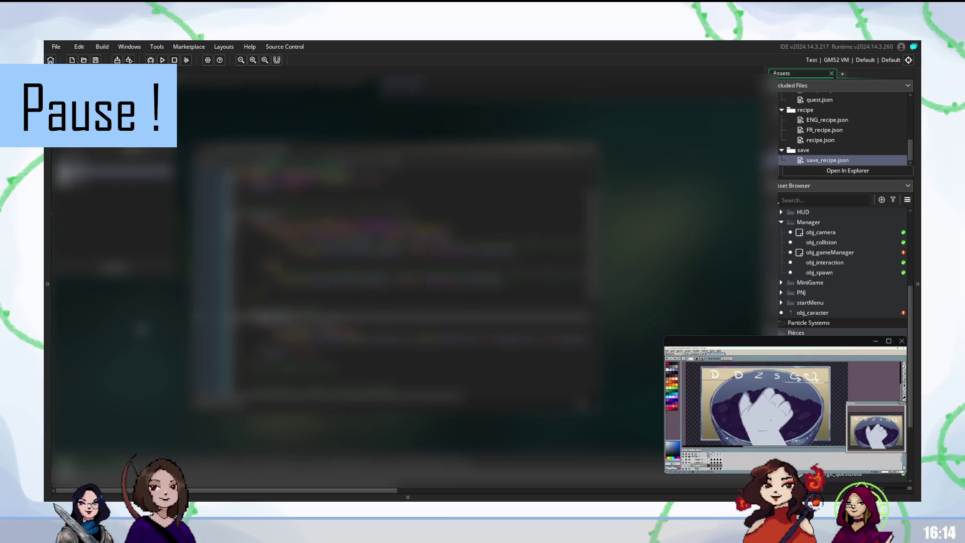
{"action": "scroll", "coordinate": [410, 272], "scroll_direction": "down", "scroll_amount": 3}
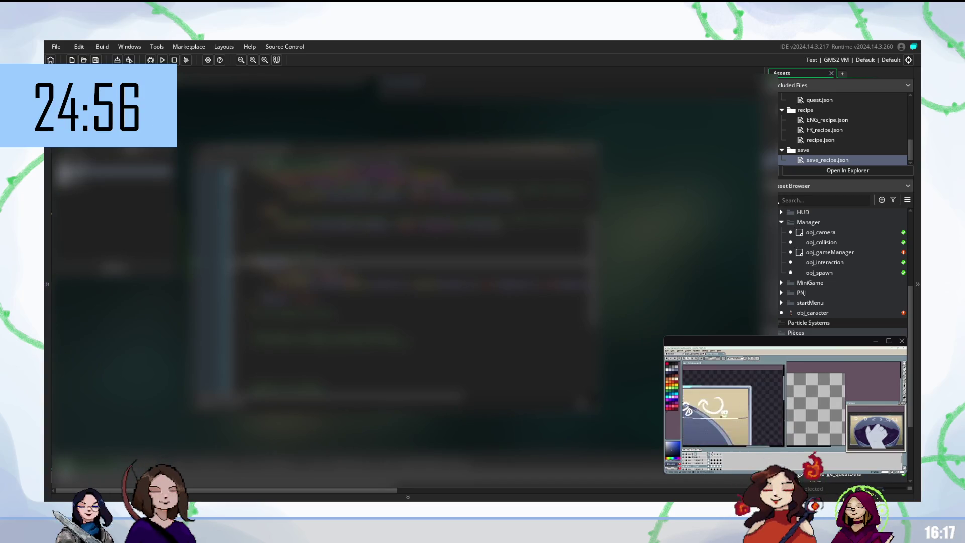
Scroll down to check that save_recipe.json sits in the included files' save folder
{"action": "scroll", "coordinate": [409, 251], "scroll_direction": "down", "scroll_amount": 2}
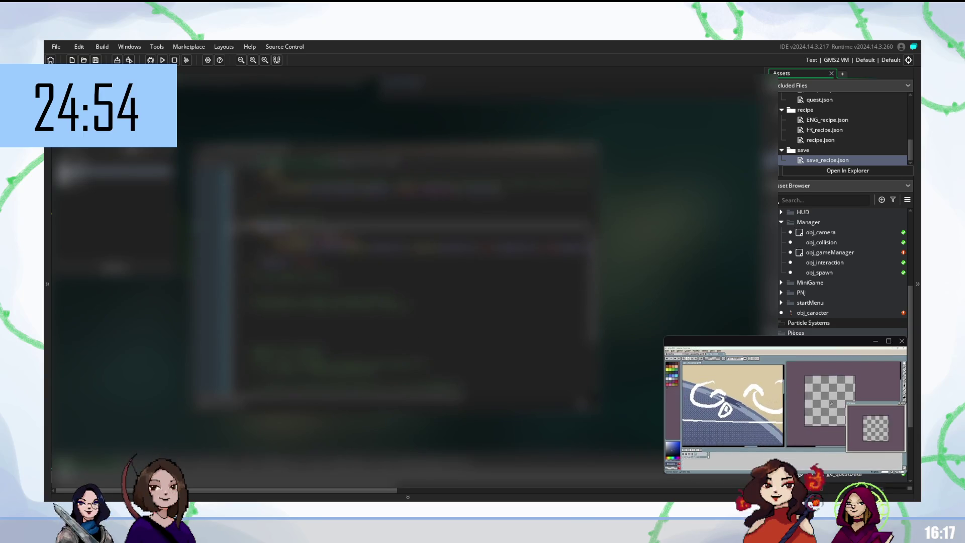
{"action": "scroll", "coordinate": [410, 252], "scroll_direction": "down", "scroll_amount": 2}
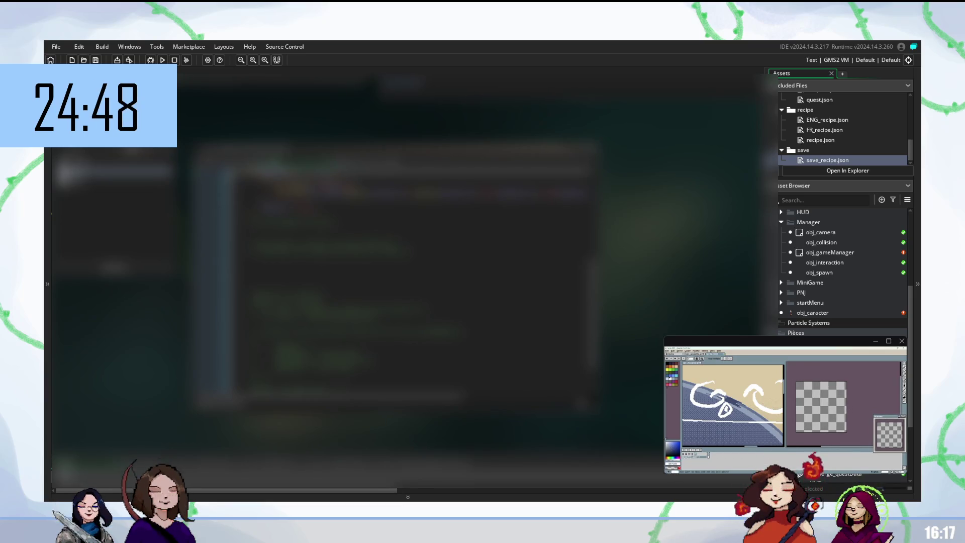
{"action": "mouse_move", "coordinate": [784, 403]}
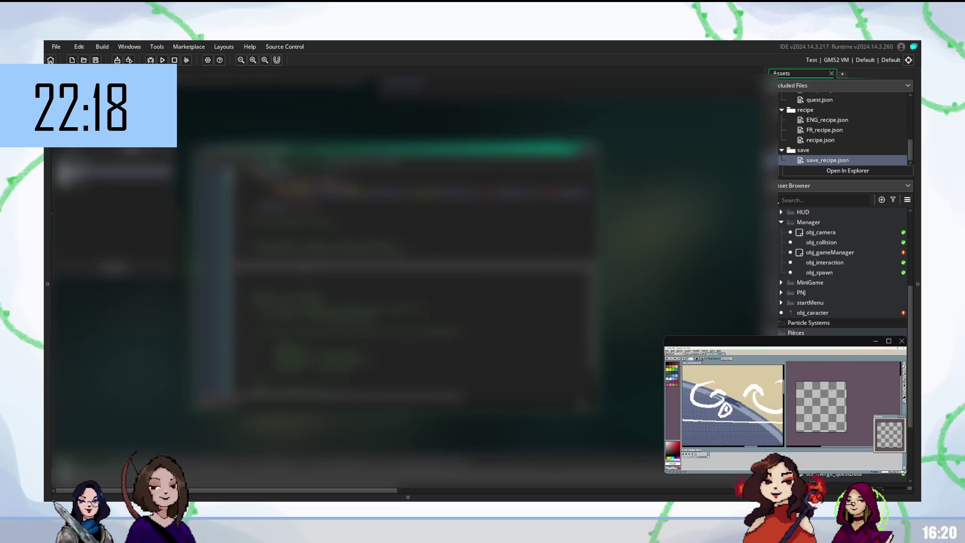
{"action": "scroll", "coordinate": [412, 277], "scroll_direction": "up", "scroll_amount": 3}
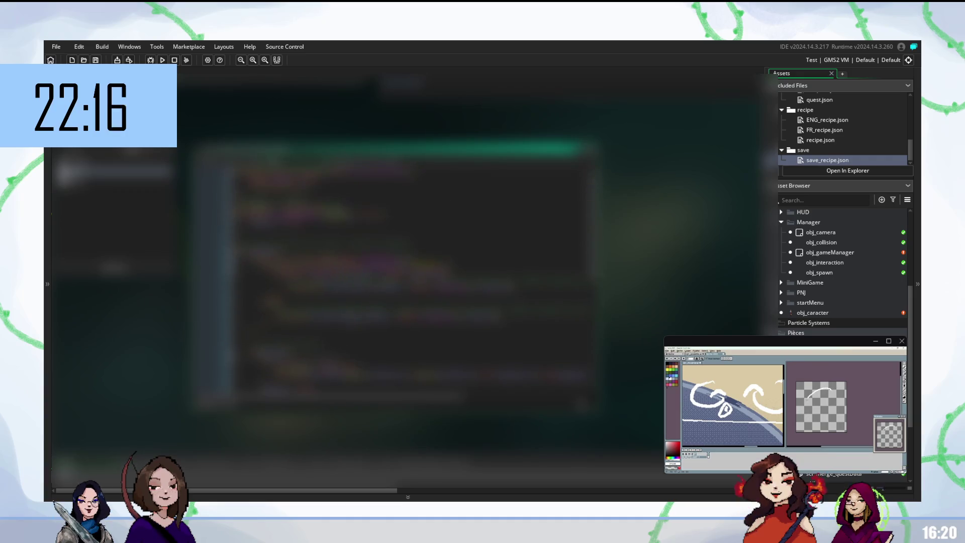
{"action": "scroll", "coordinate": [412, 269], "scroll_direction": "up", "scroll_amount": 3}
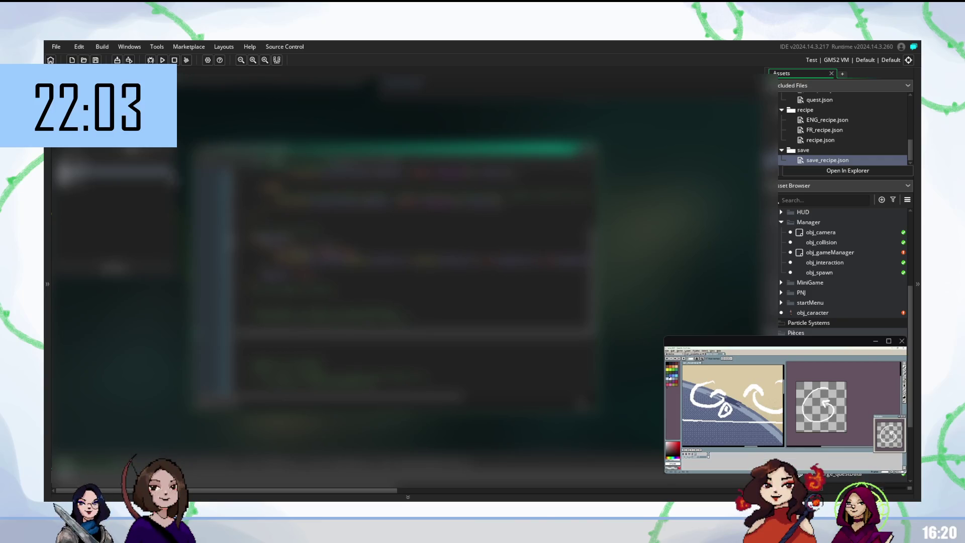
{"action": "scroll", "coordinate": [402, 276], "scroll_direction": "up", "scroll_amount": 2}
{"action": "scroll", "coordinate": [402, 276], "scroll_direction": "up", "scroll_amount": 1}
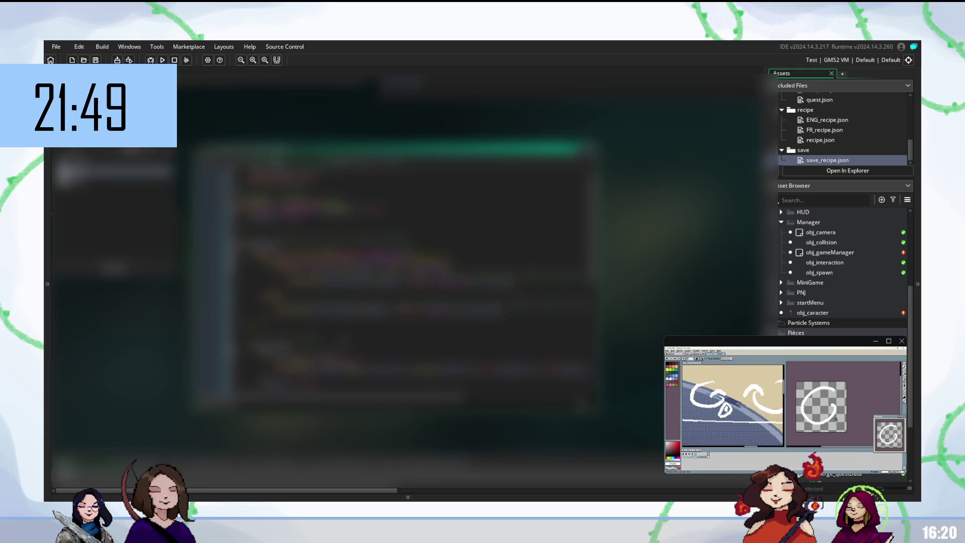
{"action": "scroll", "coordinate": [392, 251], "scroll_direction": "down", "scroll_amount": 1}
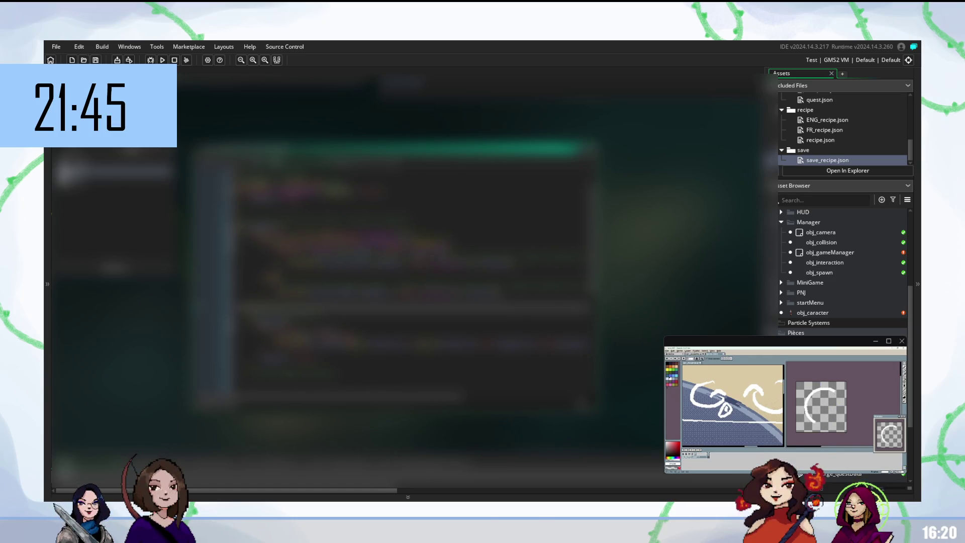
{"action": "scroll", "coordinate": [392, 251], "scroll_direction": "down", "scroll_amount": 2}
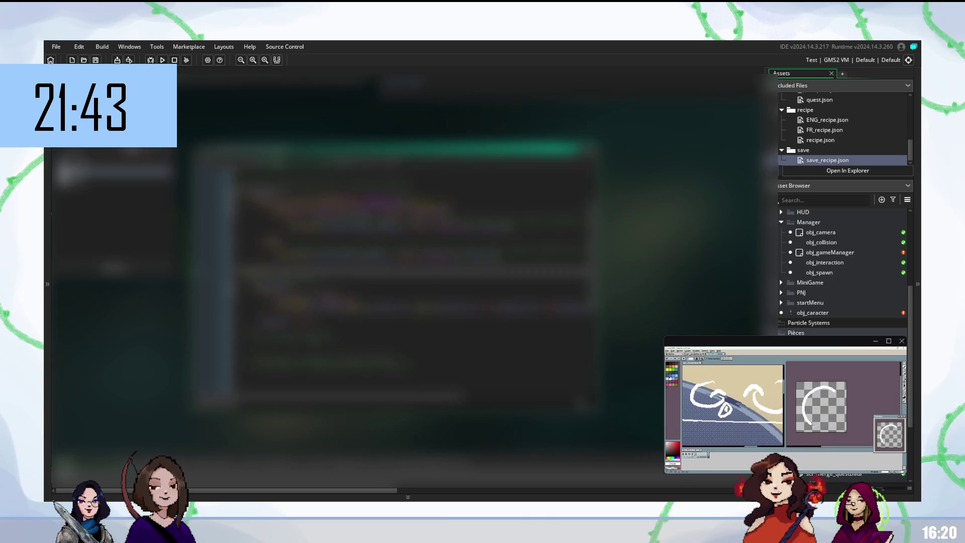
{"action": "left_click", "coordinate": [286, 334]}
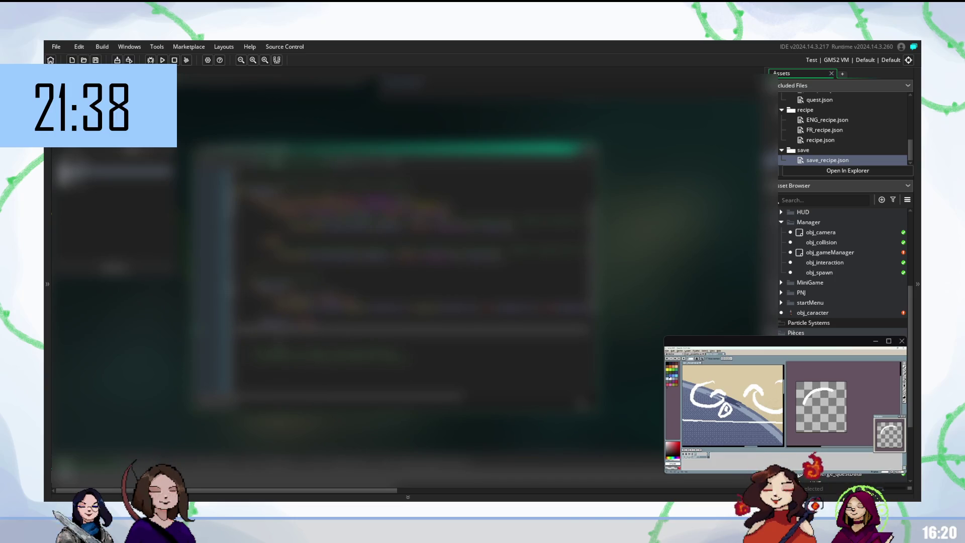
{"action": "left_click", "coordinate": [287, 345]}
{"action": "key", "text": "Up"}
{"action": "key", "text": "Up"}
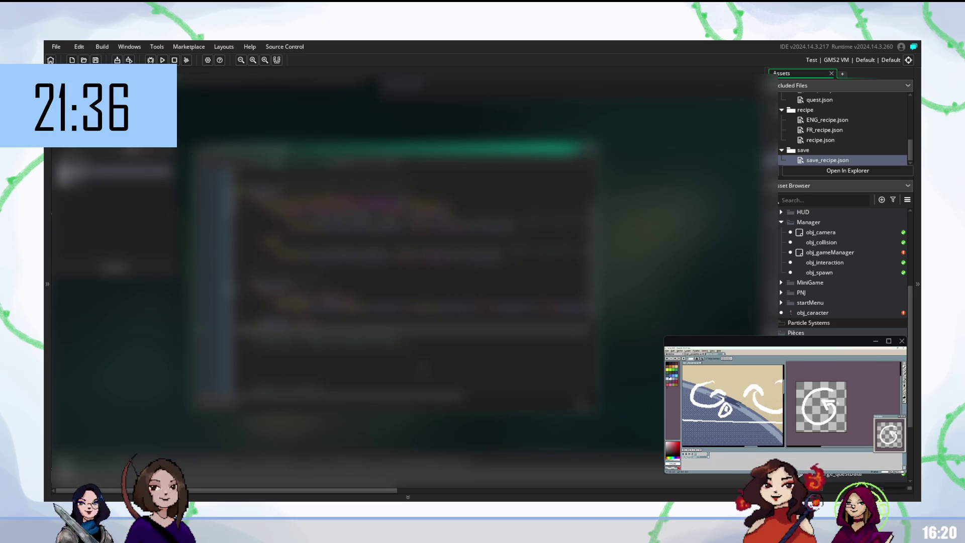
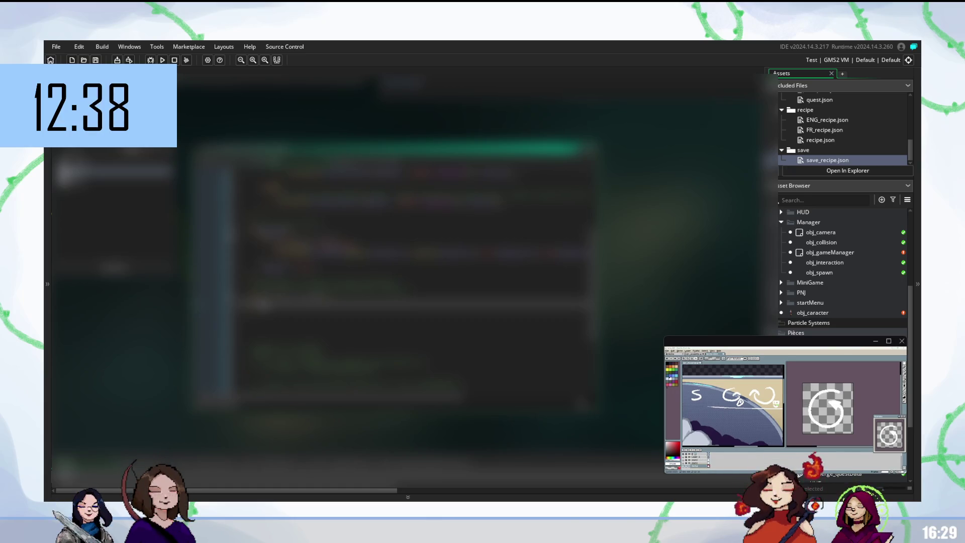
Scroll down the event code and accept the autocomplete suggestion to finish the recipe-saving line
{"action": "scroll", "coordinate": [412, 281], "scroll_direction": "down", "scroll_amount": 2}
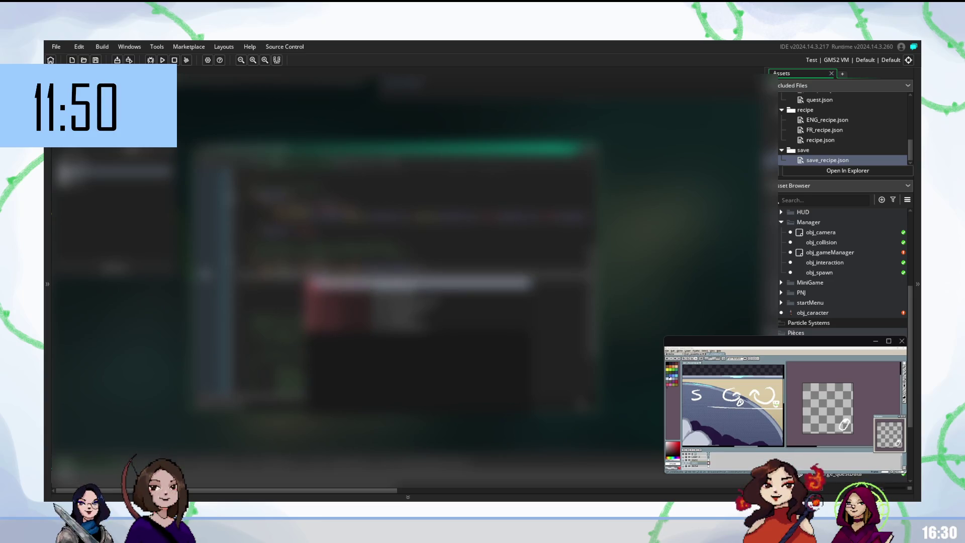
{"action": "key", "text": "Return"}
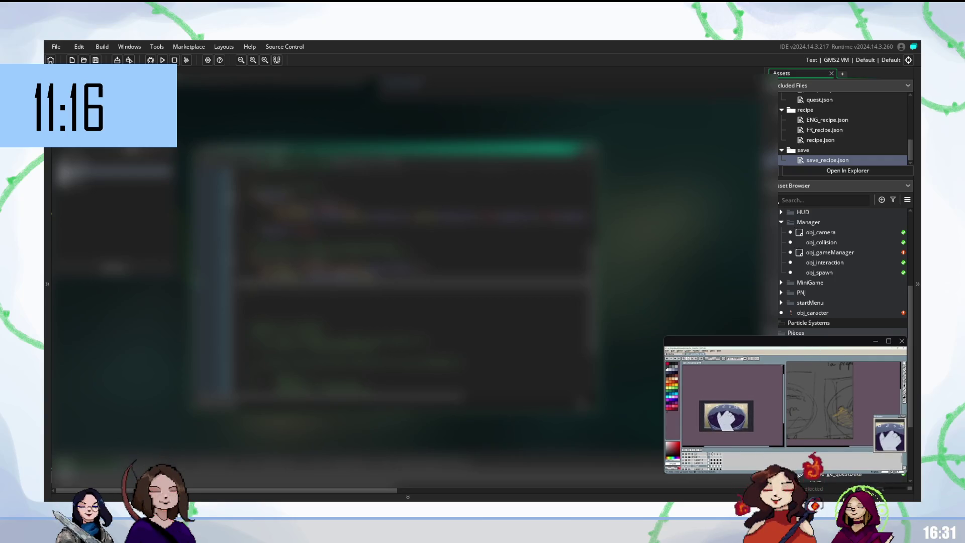
{"action": "scroll", "coordinate": [417, 274], "scroll_direction": "down", "scroll_amount": 2}
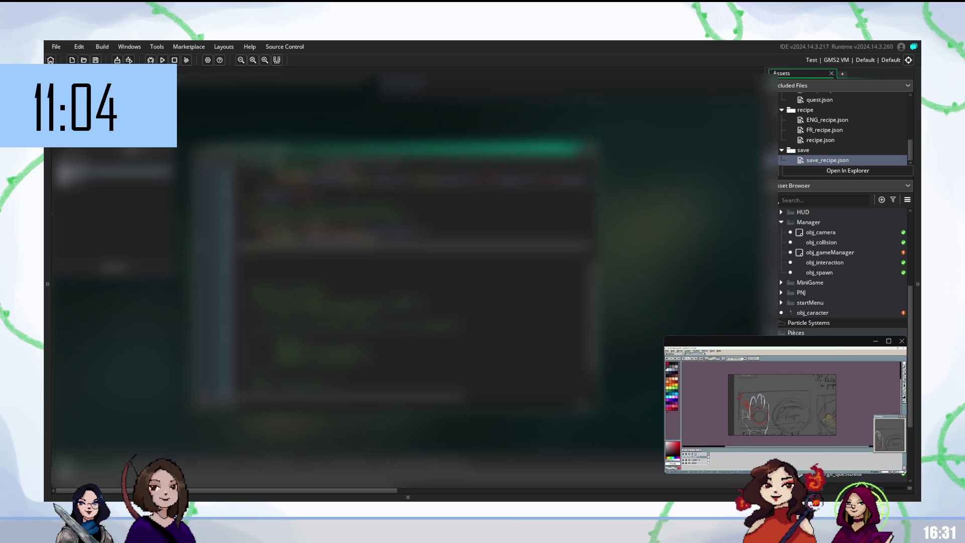
{"action": "mouse_move", "coordinate": [785, 402]}
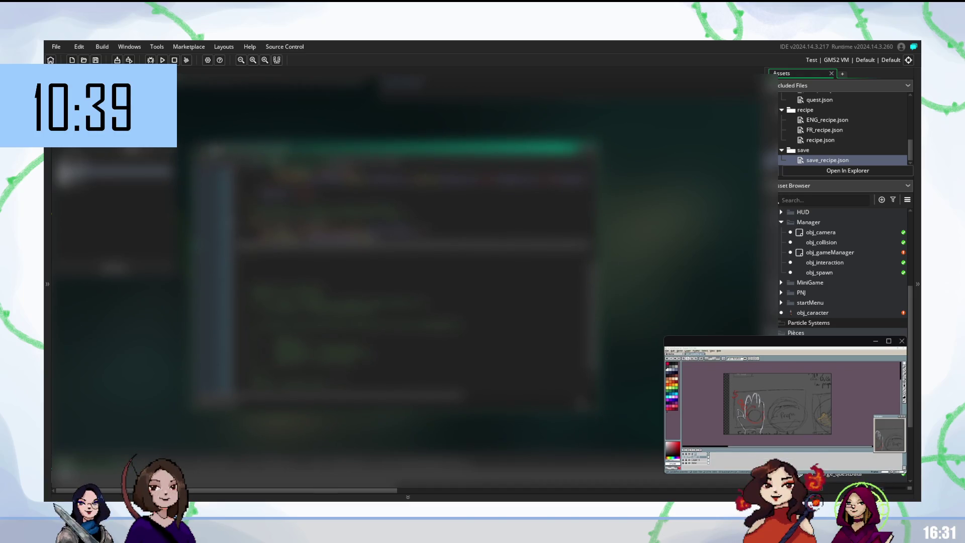
{"action": "scroll", "coordinate": [402, 276], "scroll_direction": "left", "scroll_amount": 5}
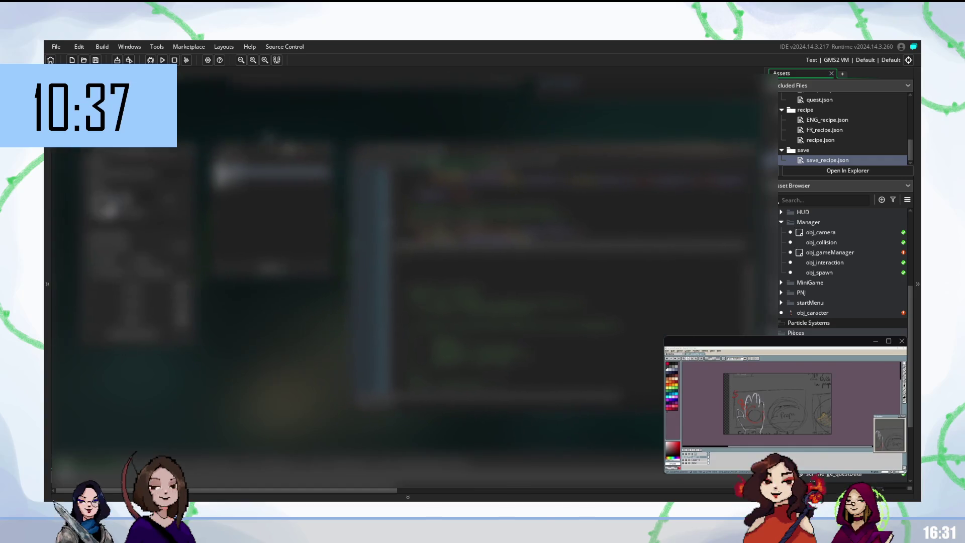
{"action": "scroll", "coordinate": [281, 277], "scroll_direction": "right", "scroll_amount": 2}
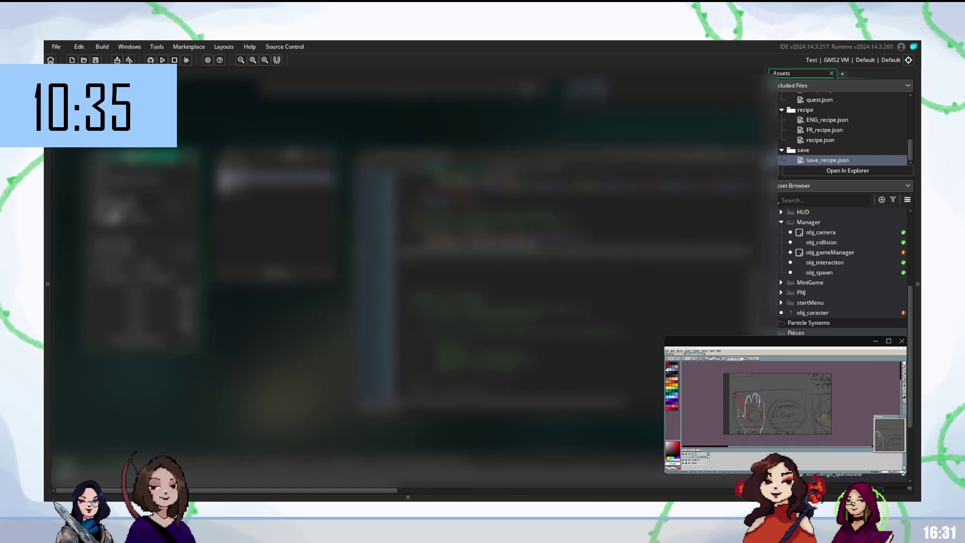
{"action": "scroll", "coordinate": [453, 276], "scroll_direction": "right", "scroll_amount": 6}
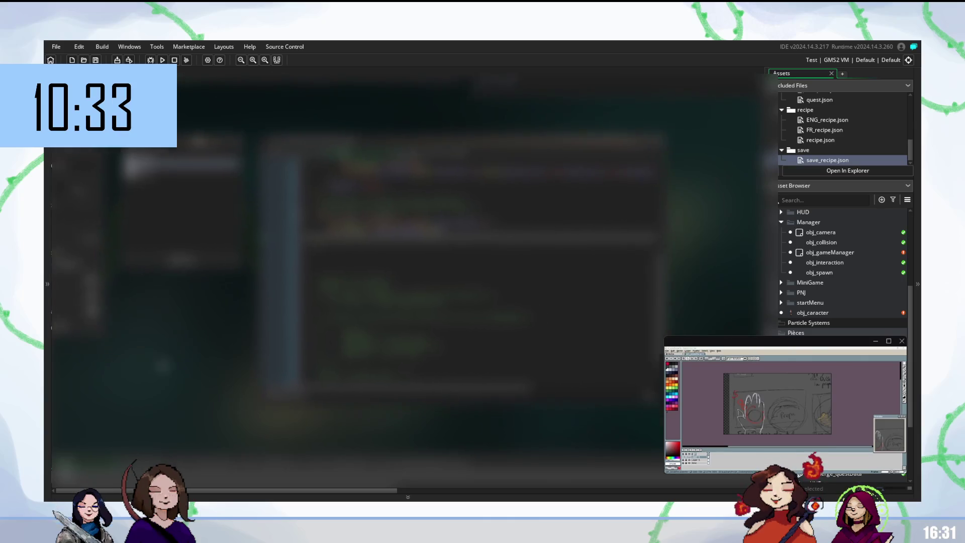
{"action": "scroll", "coordinate": [326, 240], "scroll_direction": "down", "scroll_amount": 1}
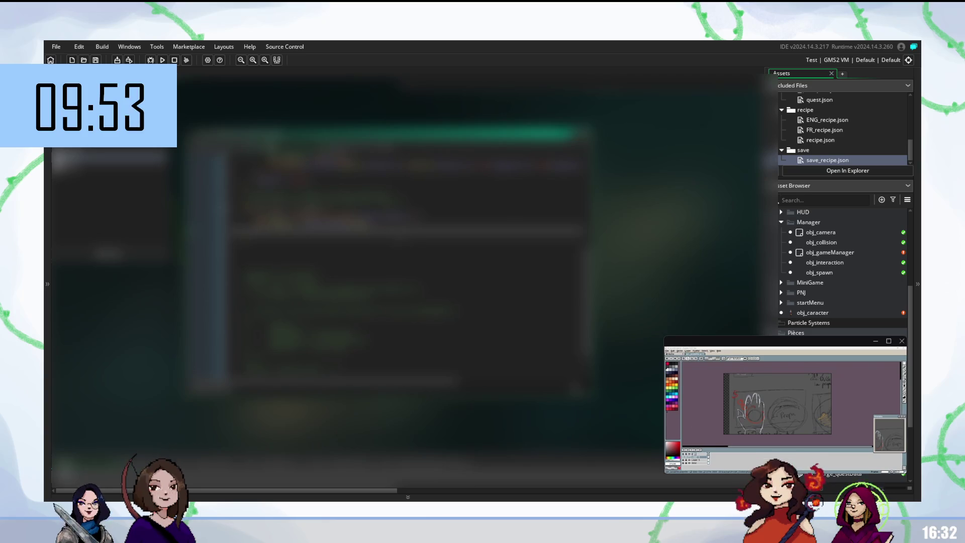
{"action": "left_click", "coordinate": [352, 215]}
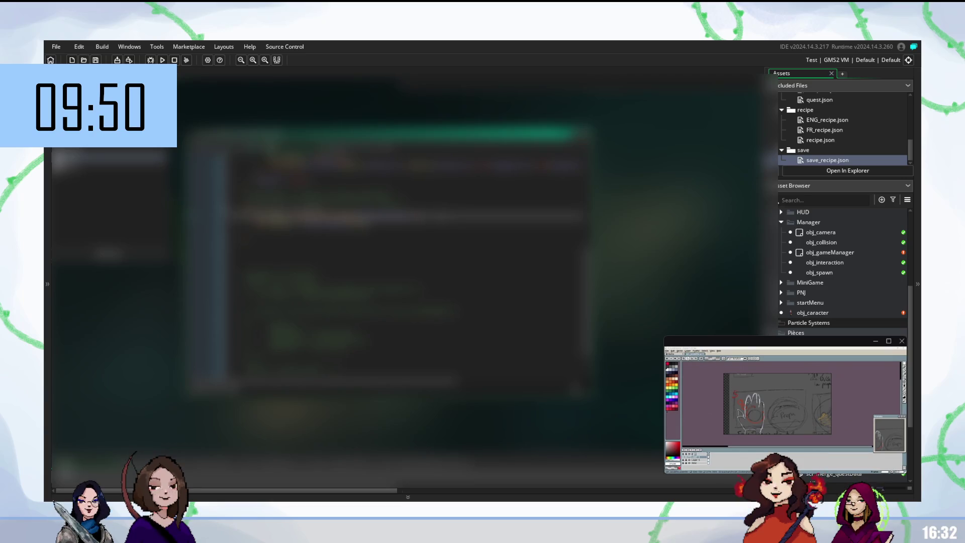
Insert a new line in the recipe event and complete an 's' function name from the suggestions
{"action": "key", "text": "Return"}
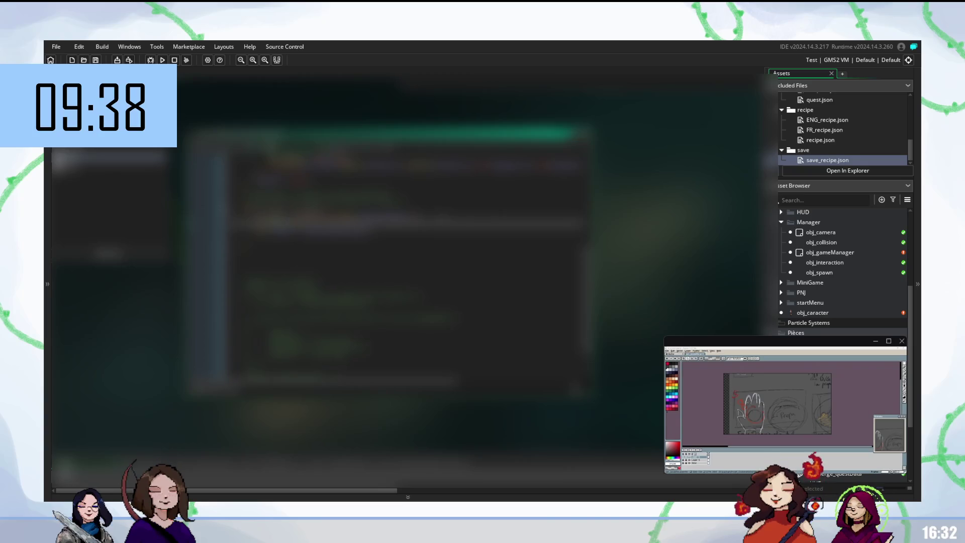
{"action": "left_click", "coordinate": [352, 236]}
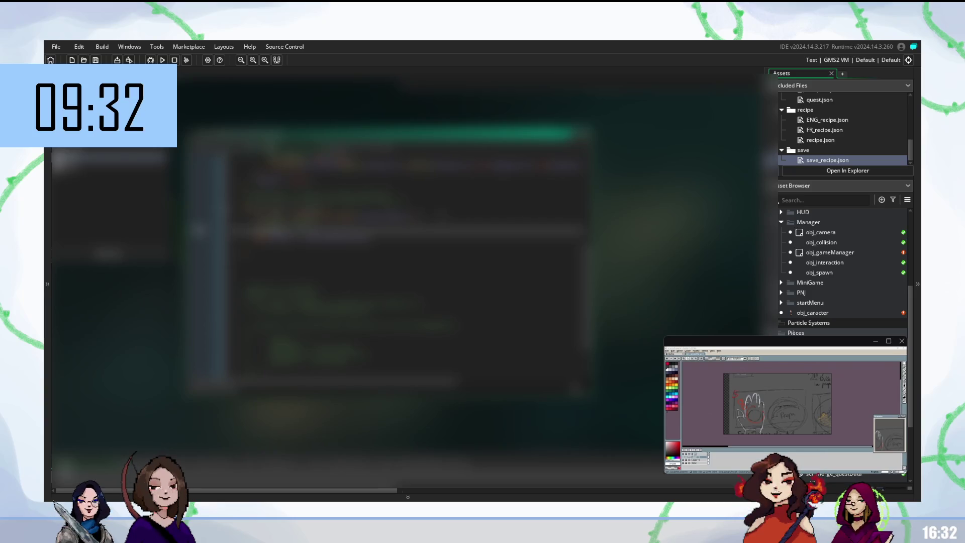
{"action": "type", "text": "s"}
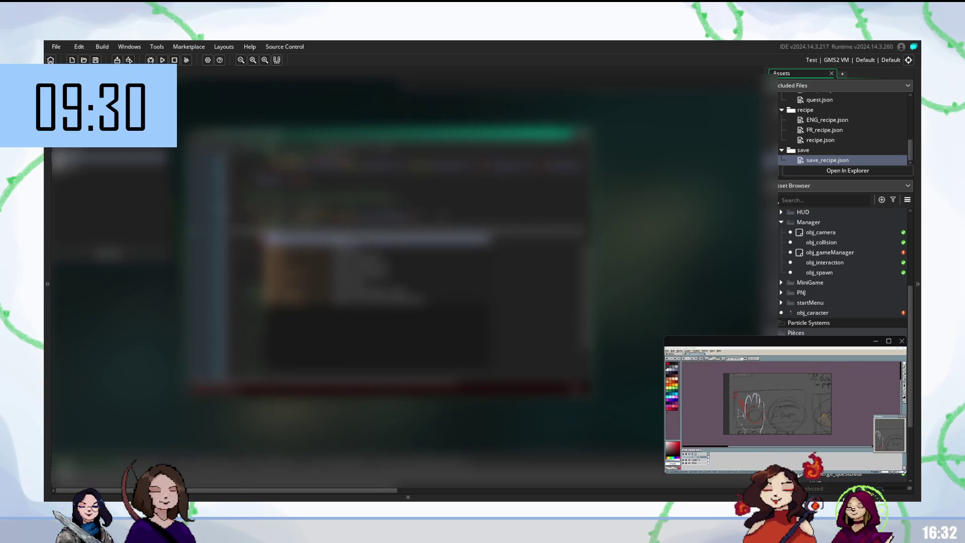
{"action": "key", "text": "Return"}
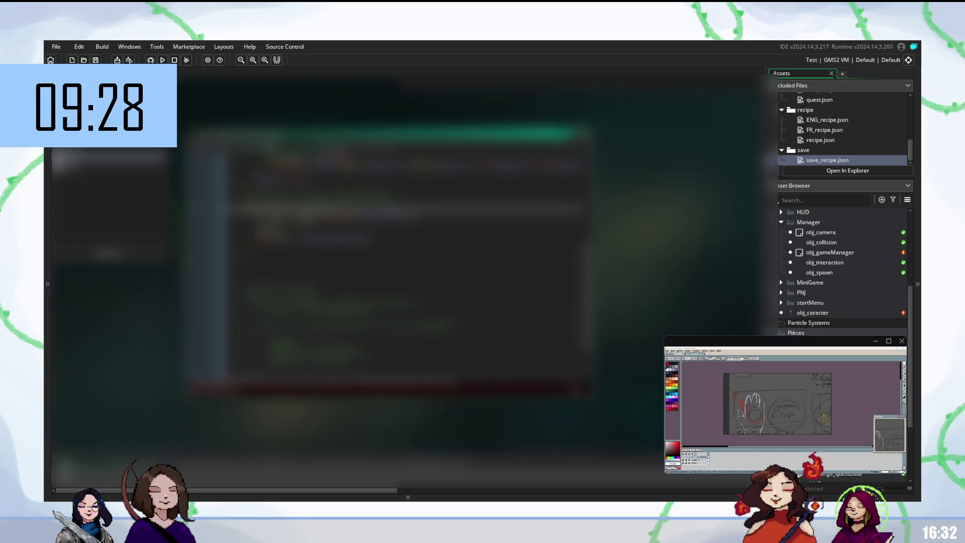
On the line above, type 'save' and complete the save function call from the autocomplete suggestions
{"action": "left_click", "coordinate": [301, 231]}
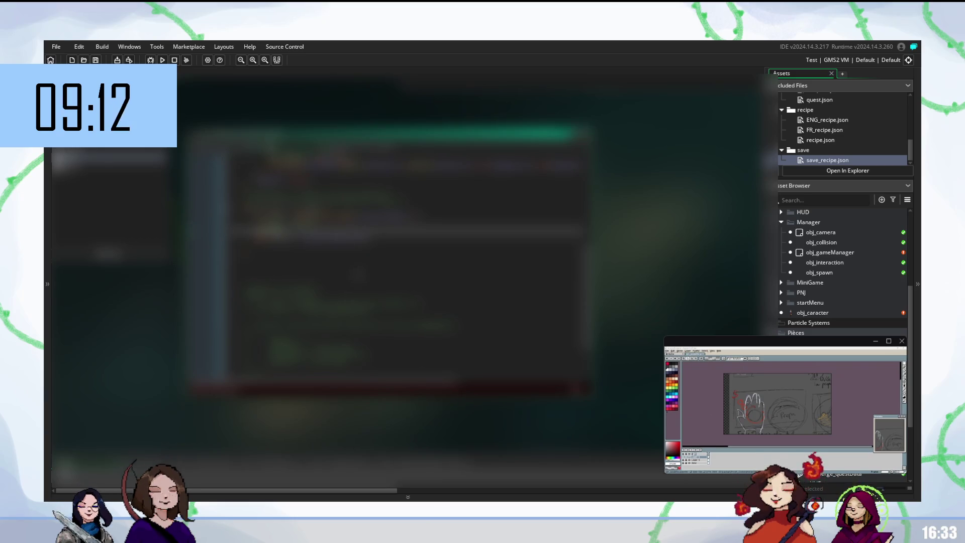
{"action": "scroll", "coordinate": [407, 271], "scroll_direction": "down", "scroll_amount": 2}
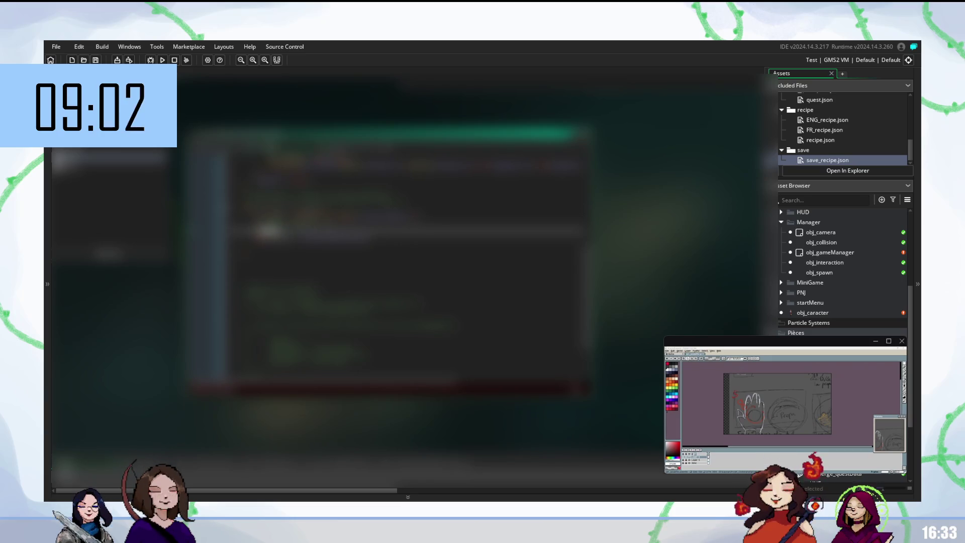
{"action": "left_click", "coordinate": [482, 220]}
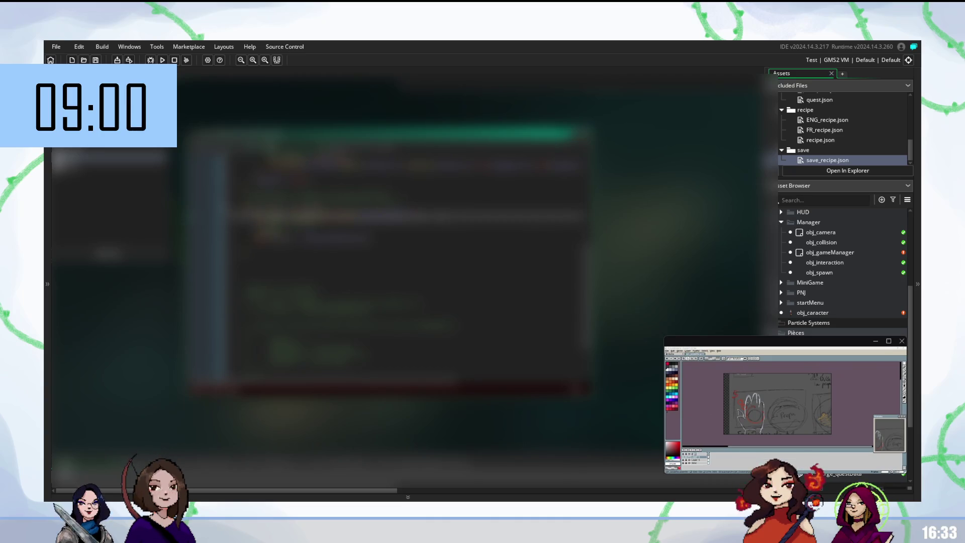
{"action": "type", "text": "s"}
{"action": "key", "text": "Escape"}
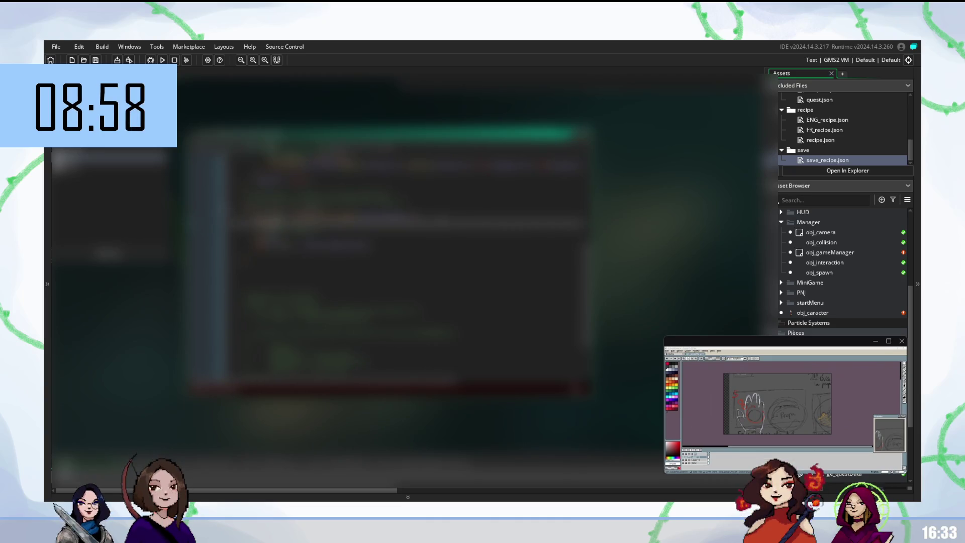
{"action": "type", "text": "s"}
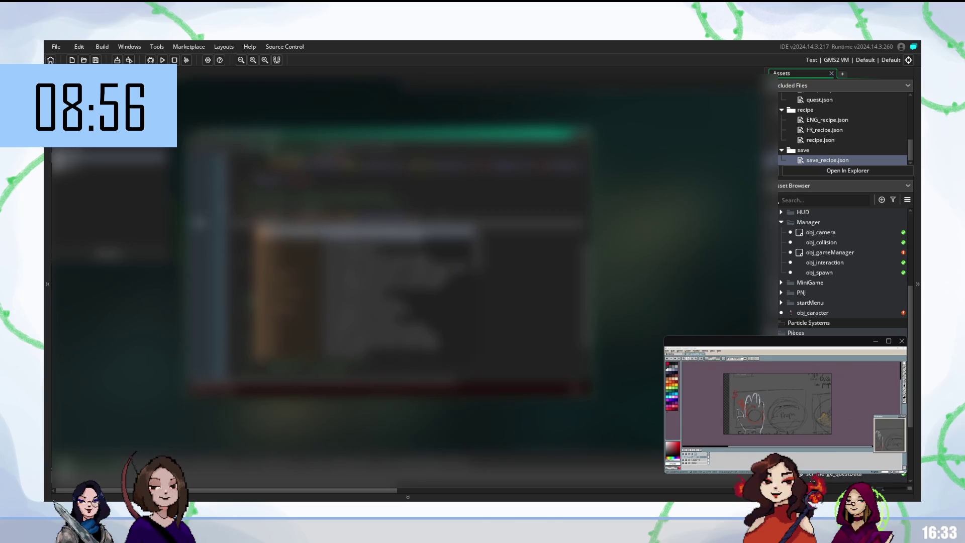
{"action": "type", "text": "ave"}
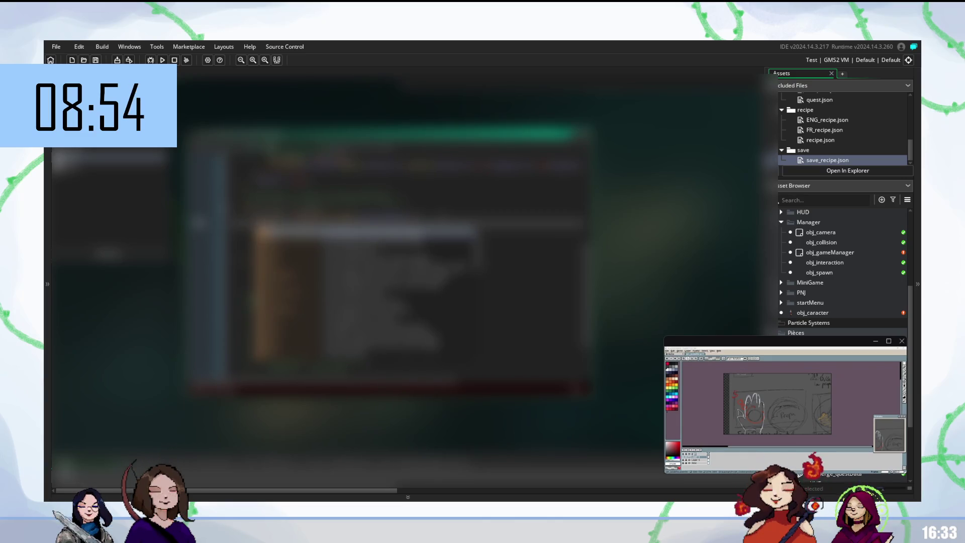
{"action": "key", "text": "Return"}
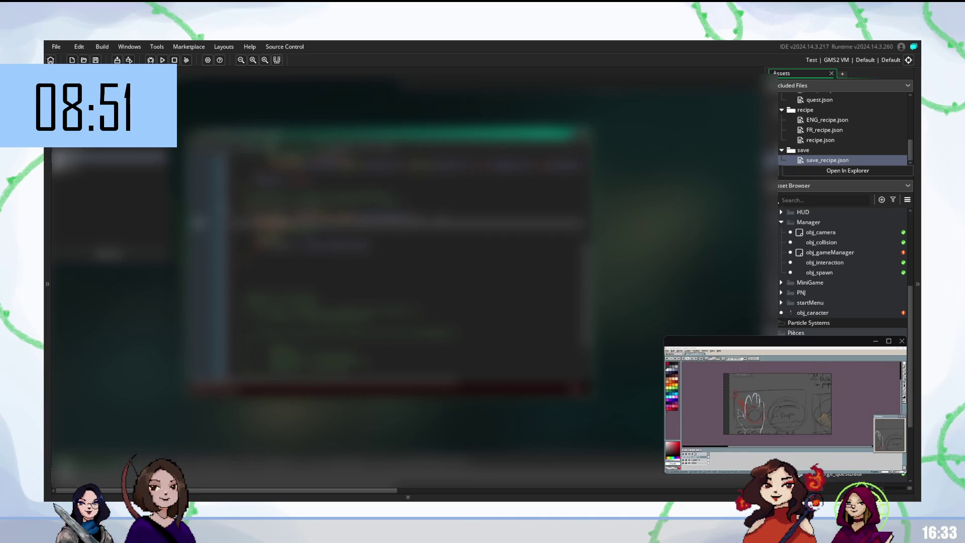
{"action": "type", "text": "s"}
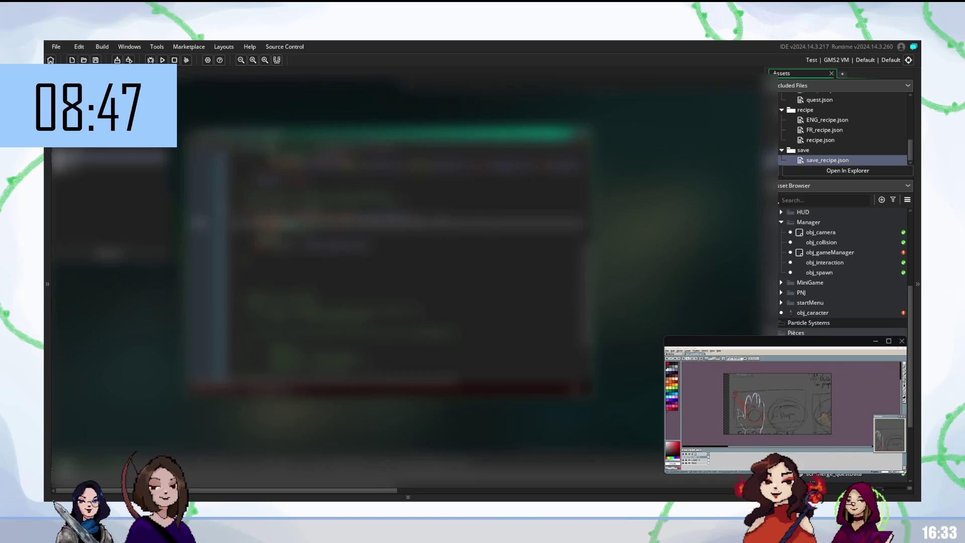
{"action": "key", "text": "Return"}
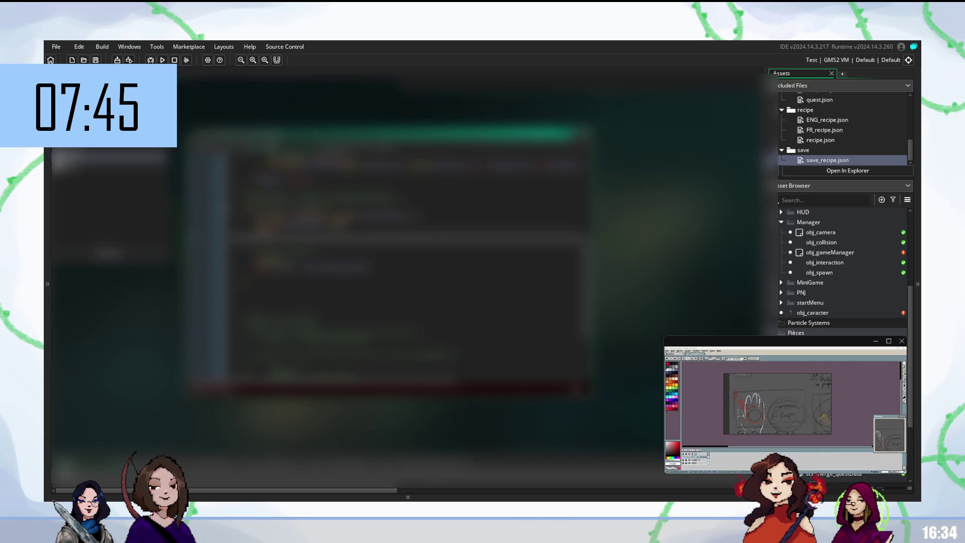
Step through the lines around the new save code to finish editing them
{"action": "left_click", "coordinate": [254, 258]}
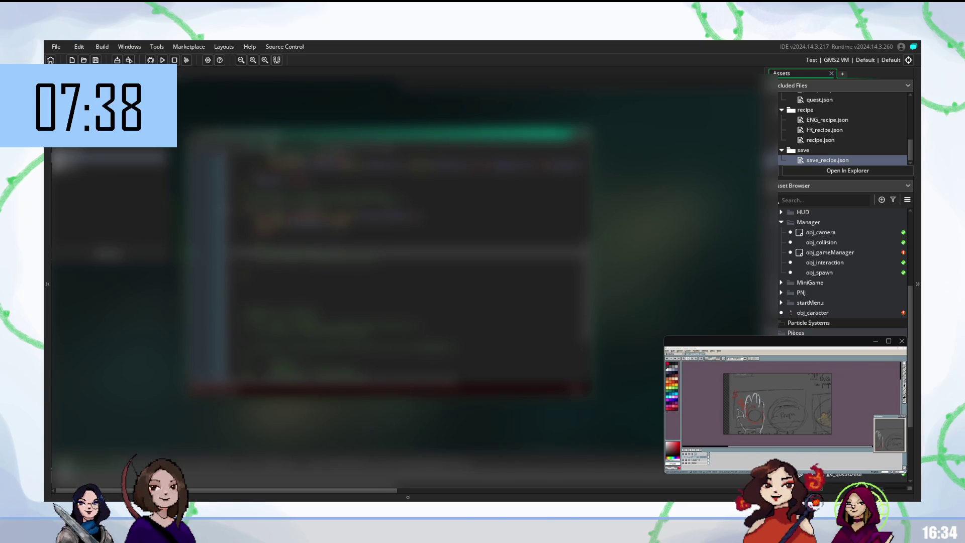
{"action": "left_click", "coordinate": [254, 249]}
{"action": "left_click", "coordinate": [302, 236]}
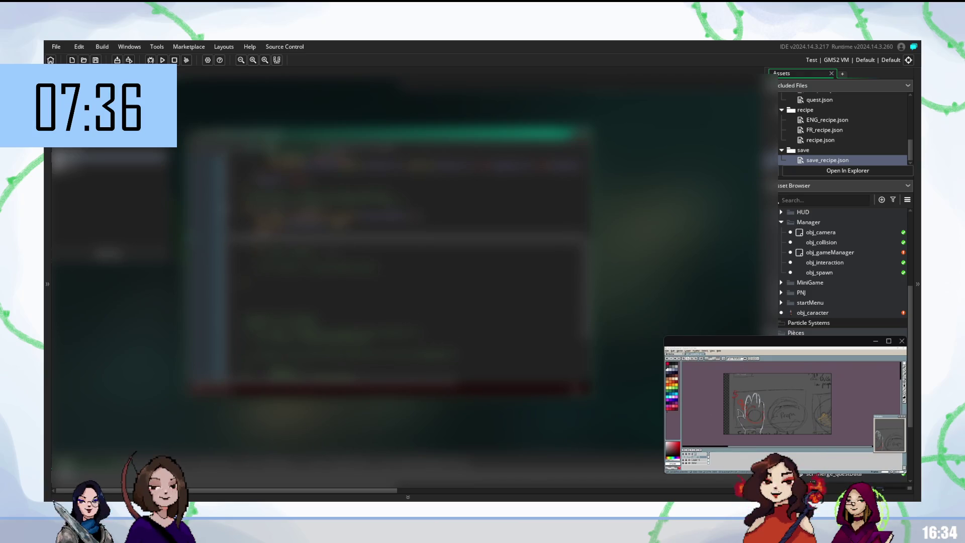